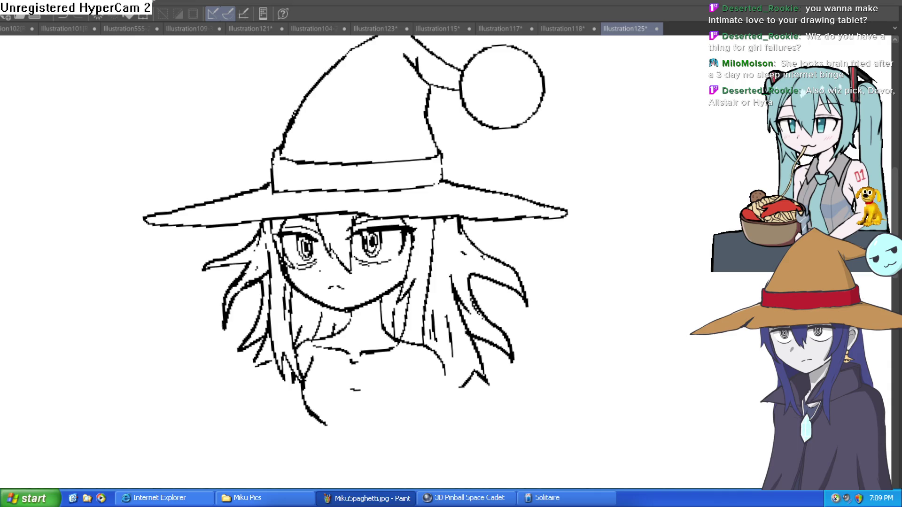
Thin and partly erase the heavy hair stroke running down from the hat brim near the eyes
{"action": "mouse_move", "coordinate": [602, 252]}
{"action": "left_mouse_down"}
{"action": "mouse_move", "coordinate": [565, 234]}
{"action": "mouse_move", "coordinate": [552, 196]}
{"action": "left_mouse_up"}
{"action": "mouse_move", "coordinate": [630, 105]}
{"action": "left_mouse_down"}
{"action": "mouse_move", "coordinate": [634, 133]}
{"action": "mouse_move", "coordinate": [624, 136]}
{"action": "left_mouse_up"}
{"action": "scroll", "coordinate": [611, 133], "scroll_direction": "up", "scroll_amount": 6}
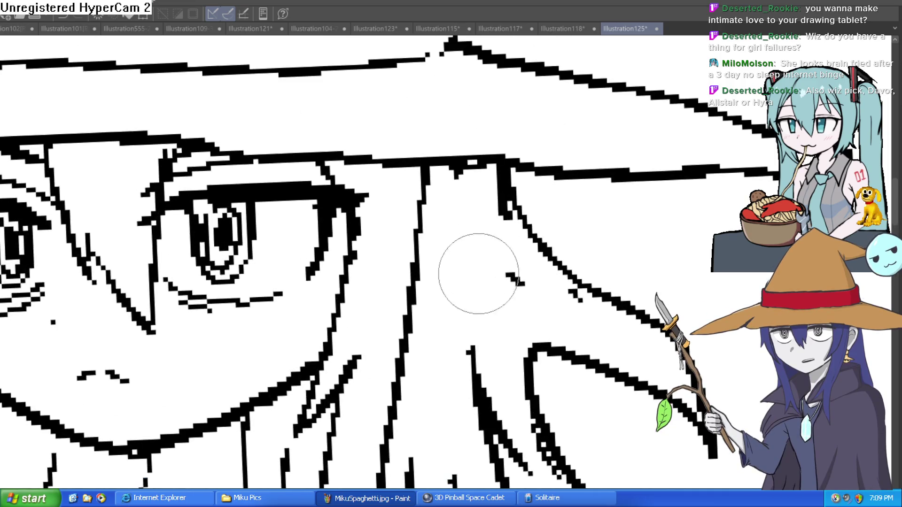
{"action": "left_click_drag", "start_coordinate": [467, 177], "coordinate": [501, 184]}
{"action": "scroll", "coordinate": [585, 318], "scroll_direction": "up", "scroll_amount": 1}
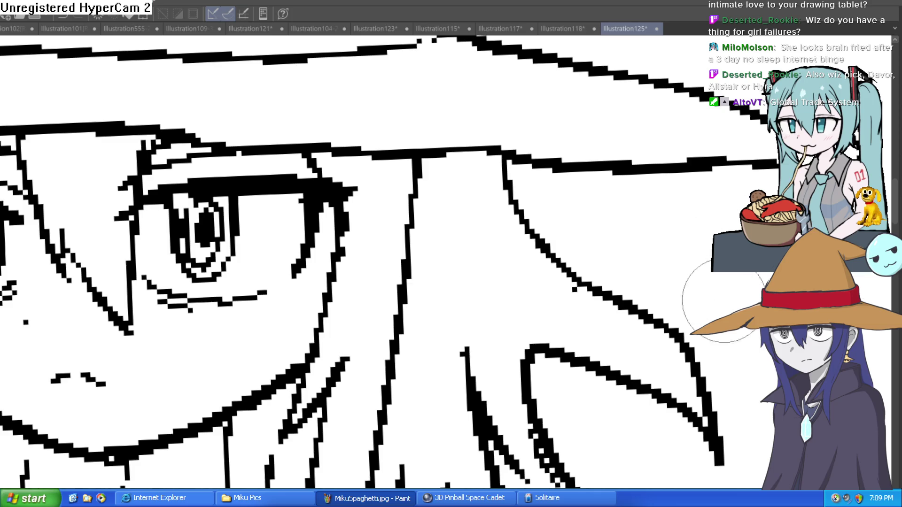
{"action": "scroll", "coordinate": [724, 302], "scroll_direction": "down", "scroll_amount": 4}
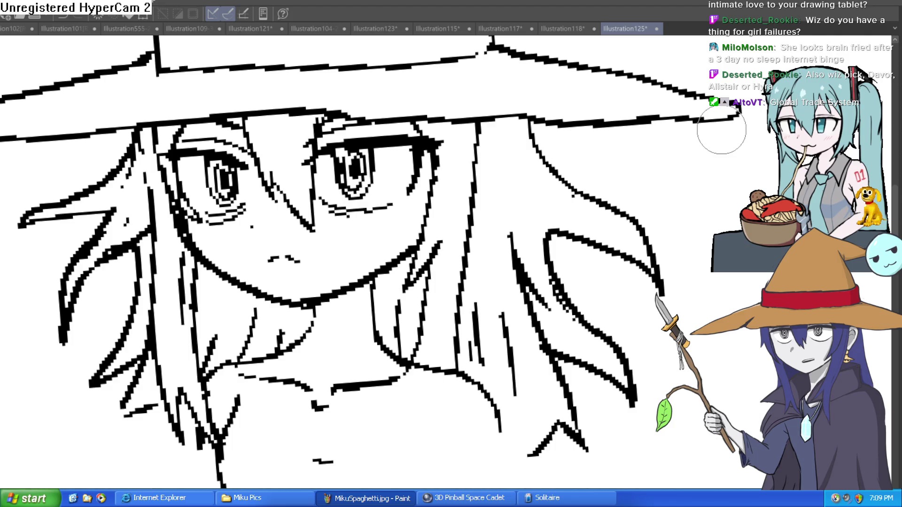
{"action": "scroll", "coordinate": [721, 129], "scroll_direction": "down", "scroll_amount": 3}
{"action": "left_click_drag", "start_coordinate": [705, 155], "coordinate": [668, 212]}
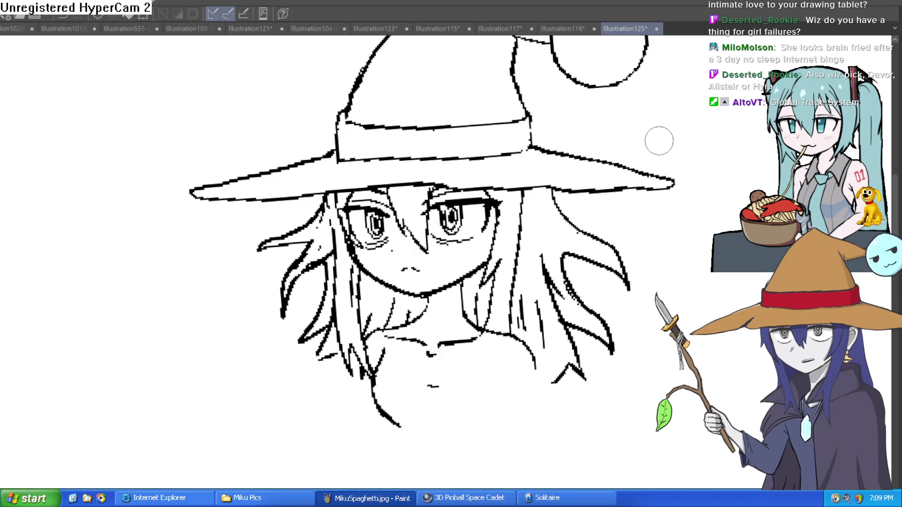
{"action": "mouse_move", "coordinate": [658, 142]}
{"action": "left_mouse_down"}
{"action": "mouse_move", "coordinate": [608, 97]}
{"action": "mouse_move", "coordinate": [664, 178]}
{"action": "mouse_move", "coordinate": [627, 196]}
{"action": "left_mouse_up"}
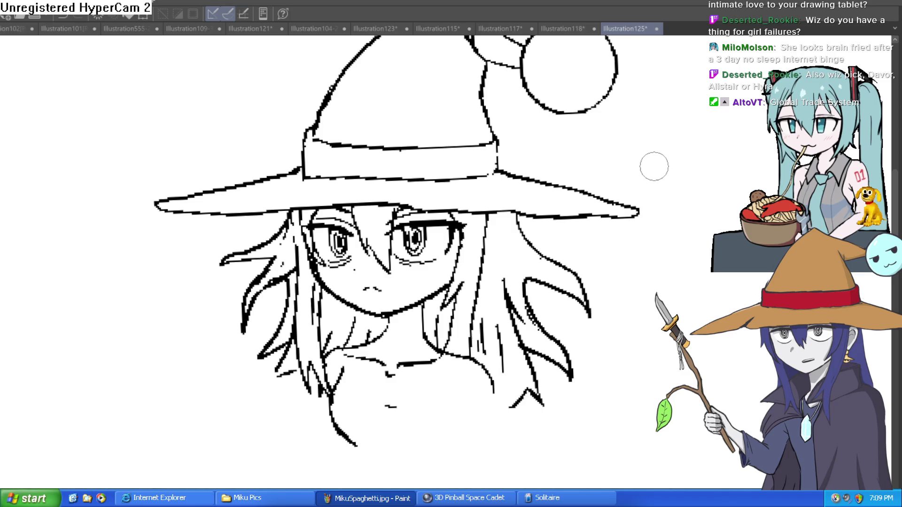
{"action": "left_click_drag", "start_coordinate": [570, 290], "coordinate": [547, 208]}
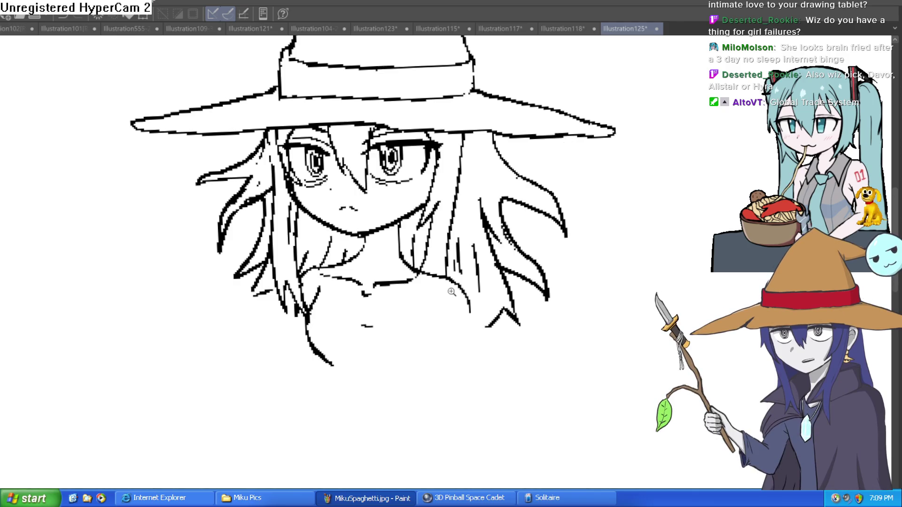
Draw the left and right neck lines below the chin, redrawing the right one longer
{"action": "scroll", "coordinate": [449, 291], "scroll_direction": "up", "scroll_amount": 3}
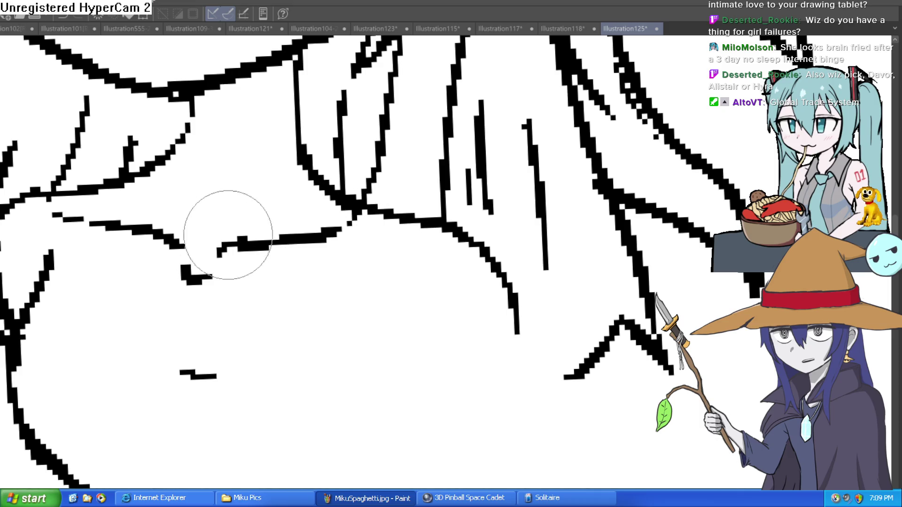
{"action": "left_click_drag", "start_coordinate": [282, 280], "coordinate": [303, 297]}
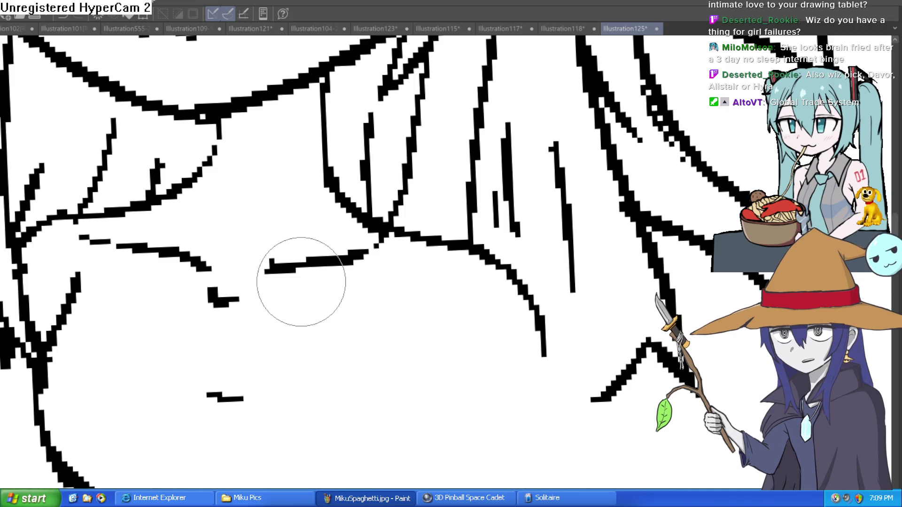
{"action": "left_click_drag", "start_coordinate": [459, 203], "coordinate": [453, 244]}
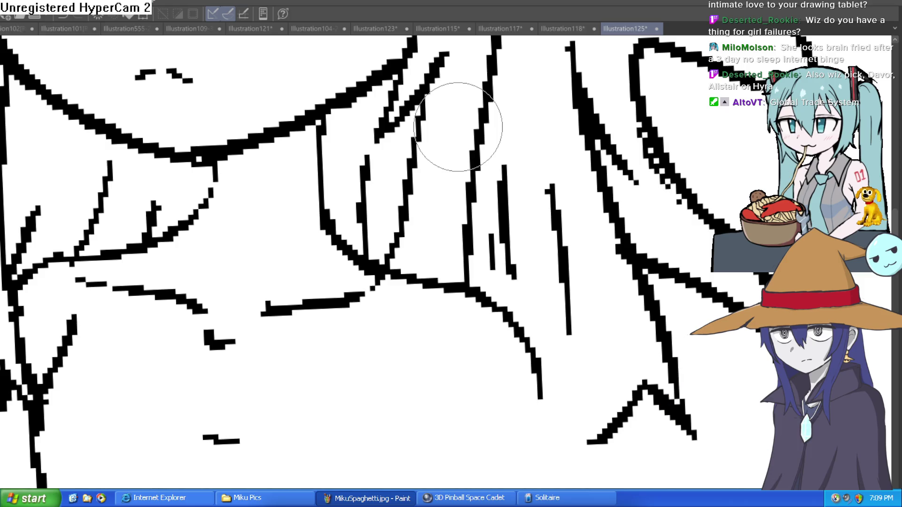
{"action": "scroll", "coordinate": [483, 245], "scroll_direction": "down", "scroll_amount": 5}
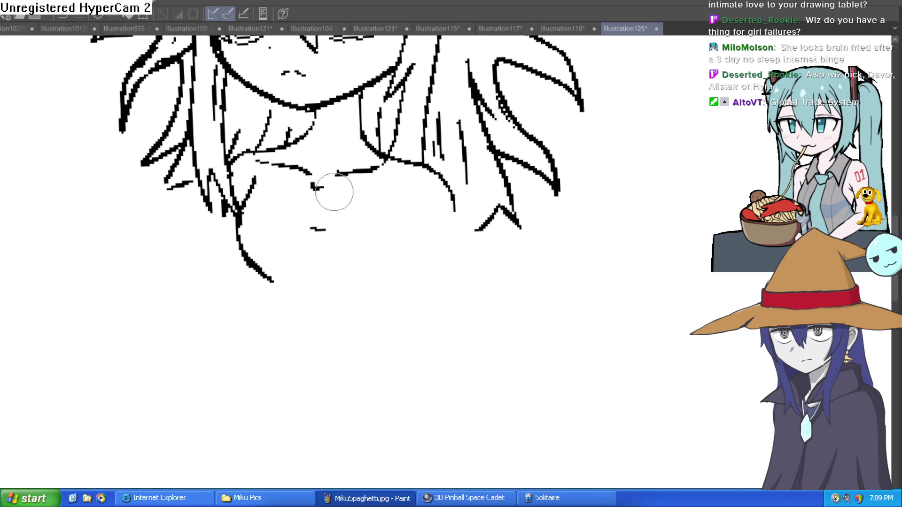
{"action": "left_click_drag", "start_coordinate": [395, 193], "coordinate": [417, 286]}
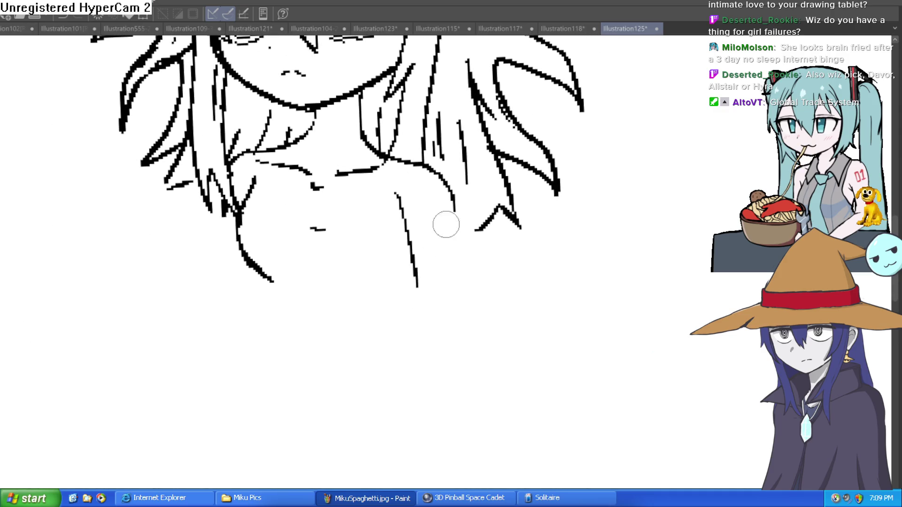
{"action": "left_click_drag", "start_coordinate": [451, 198], "coordinate": [465, 288]}
{"action": "key", "text": "ctrl+z"}
{"action": "left_click_drag", "start_coordinate": [451, 197], "coordinate": [464, 320]}
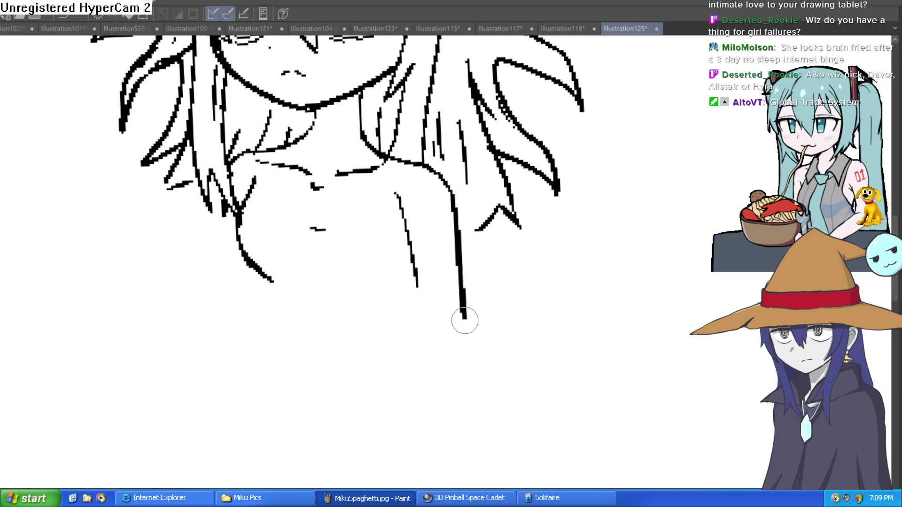
{"action": "scroll", "coordinate": [427, 215], "scroll_direction": "down", "scroll_amount": 3}
{"action": "scroll", "coordinate": [419, 237], "scroll_direction": "up", "scroll_amount": 3}
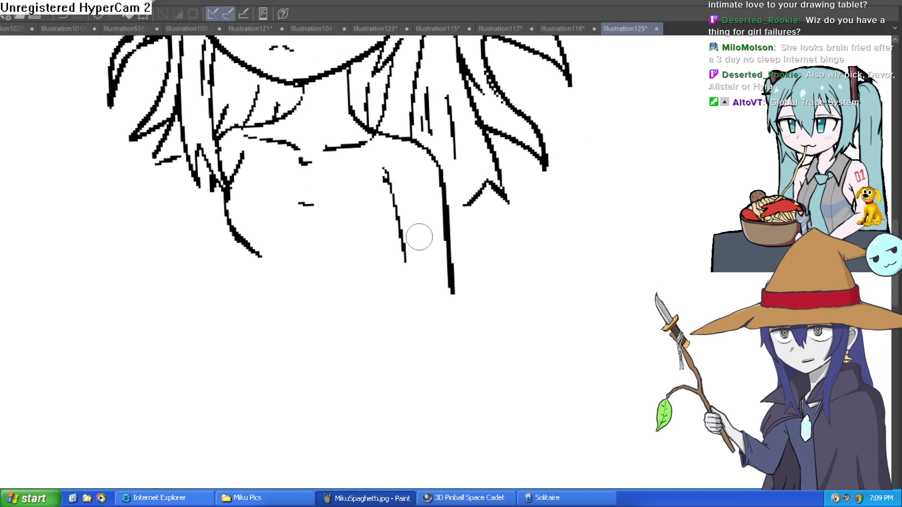
Extend both neck lines further down and add small strokes near the neck and a hair strand
{"action": "left_click_drag", "start_coordinate": [404, 261], "coordinate": [441, 426]}
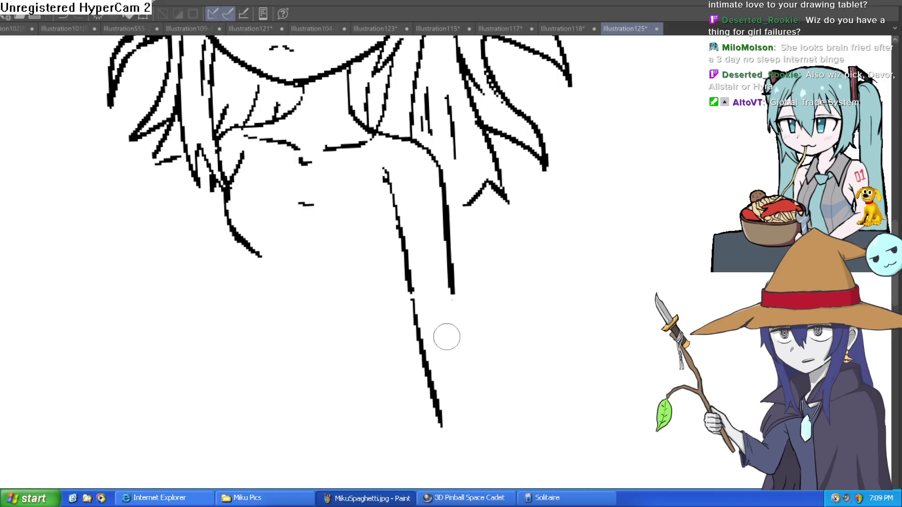
{"action": "left_click_drag", "start_coordinate": [451, 282], "coordinate": [475, 423]}
{"action": "scroll", "coordinate": [473, 413], "scroll_direction": "down", "scroll_amount": 3}
{"action": "scroll", "coordinate": [427, 226], "scroll_direction": "up", "scroll_amount": 3}
{"action": "mouse_move", "coordinate": [434, 240]}
{"action": "left_mouse_down"}
{"action": "mouse_move", "coordinate": [419, 274]}
{"action": "mouse_move", "coordinate": [437, 319]}
{"action": "left_mouse_up"}
{"action": "left_click_drag", "start_coordinate": [281, 261], "coordinate": [311, 292]}
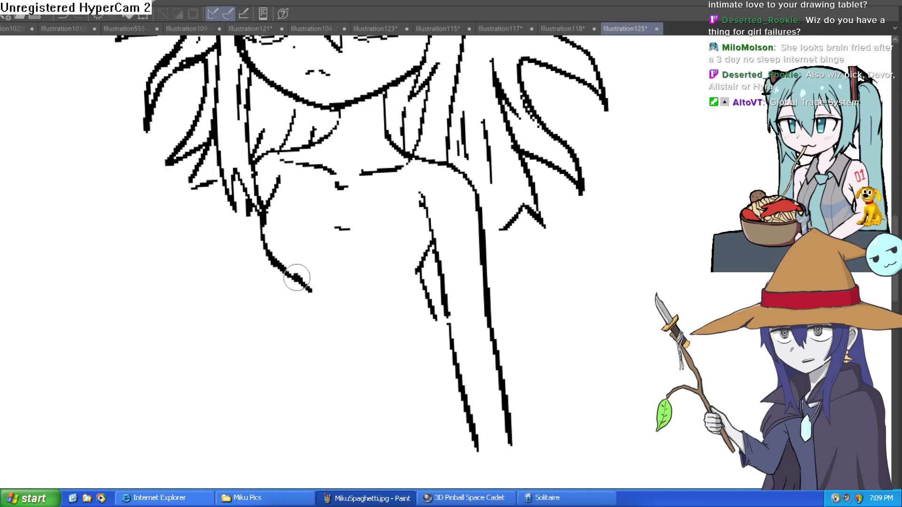
Draw long lines down the girl's left side from the hair, redoing failed shoulder strokes
{"action": "scroll", "coordinate": [296, 278], "scroll_direction": "down", "scroll_amount": 3}
{"action": "mouse_move", "coordinate": [348, 268]}
{"action": "left_mouse_down"}
{"action": "mouse_move", "coordinate": [334, 292]}
{"action": "mouse_move", "coordinate": [346, 344]}
{"action": "left_mouse_up"}
{"action": "scroll", "coordinate": [332, 331], "scroll_direction": "up", "scroll_amount": 3}
{"action": "left_click_drag", "start_coordinate": [298, 270], "coordinate": [242, 356]}
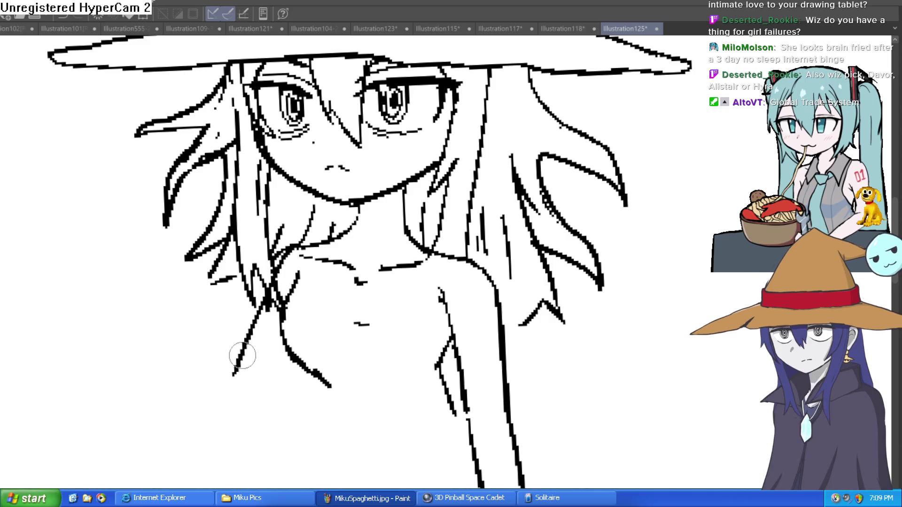
{"action": "key", "text": "ctrl+z"}
{"action": "left_click_drag", "start_coordinate": [323, 282], "coordinate": [341, 214]}
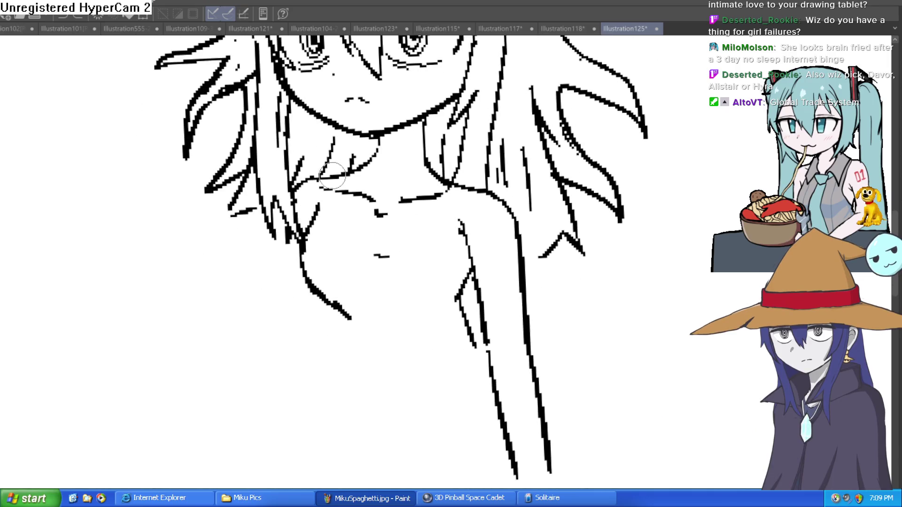
{"action": "mouse_move", "coordinate": [333, 175]}
{"action": "left_mouse_down"}
{"action": "mouse_move", "coordinate": [267, 312]}
{"action": "mouse_move", "coordinate": [265, 357]}
{"action": "left_mouse_up"}
{"action": "left_click_drag", "start_coordinate": [303, 275], "coordinate": [306, 390]}
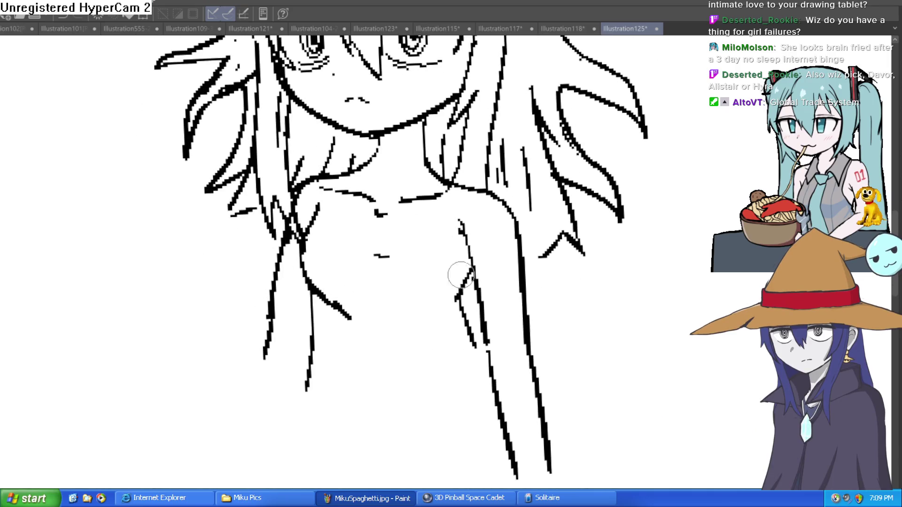
{"action": "left_click_drag", "start_coordinate": [343, 293], "coordinate": [334, 256]}
{"action": "key", "text": "ctrl+z"}
{"action": "key", "text": "ctrl+z"}
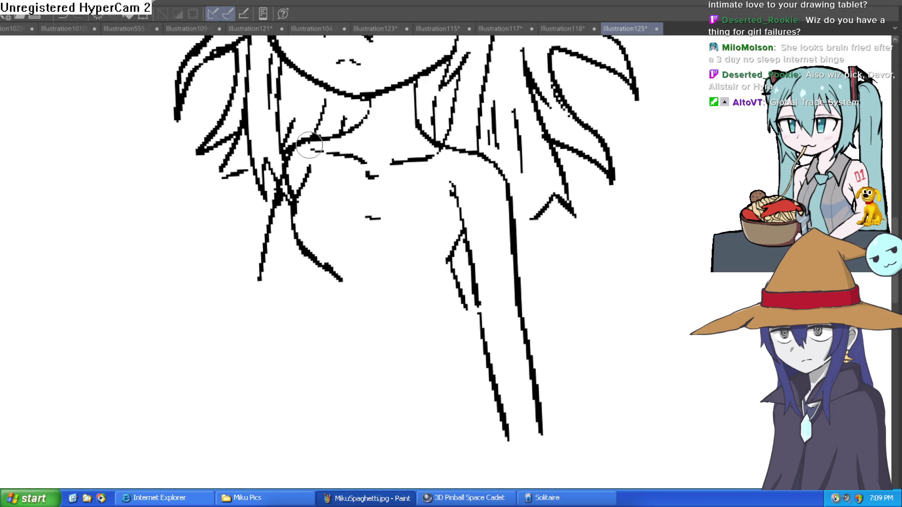
{"action": "left_click_drag", "start_coordinate": [309, 145], "coordinate": [290, 364]}
{"action": "left_click_drag", "start_coordinate": [300, 238], "coordinate": [311, 259]}
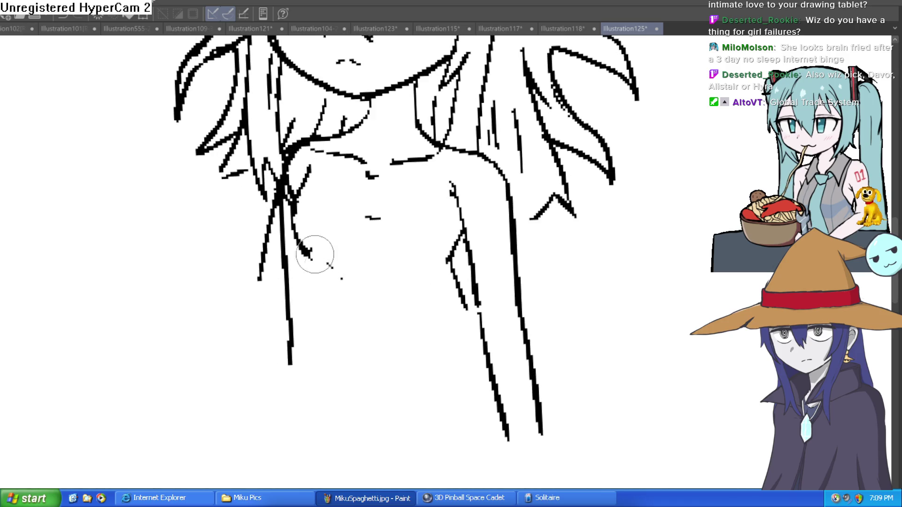
{"action": "scroll", "coordinate": [396, 268], "scroll_direction": "up", "scroll_amount": 1}
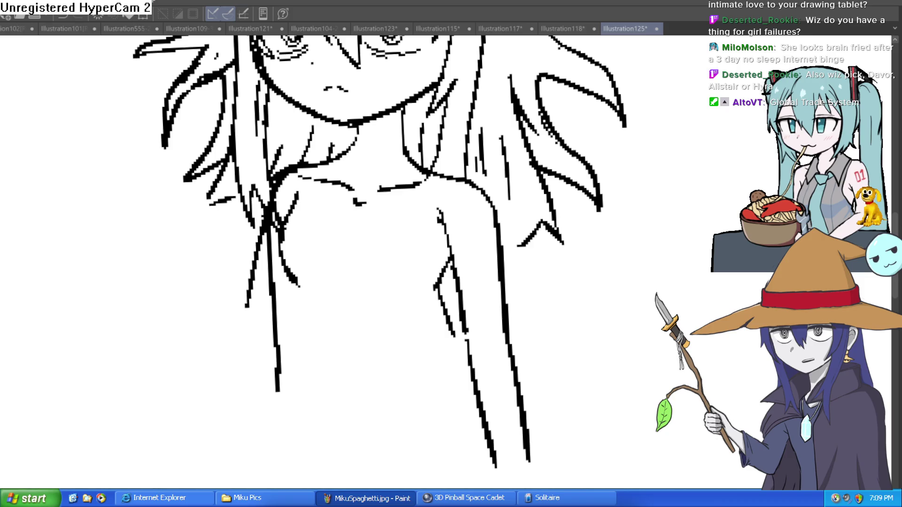
Enlarge the brush and extend the forked hair strand down into a hook
{"action": "scroll", "coordinate": [578, 190], "scroll_direction": "down", "scroll_amount": 4}
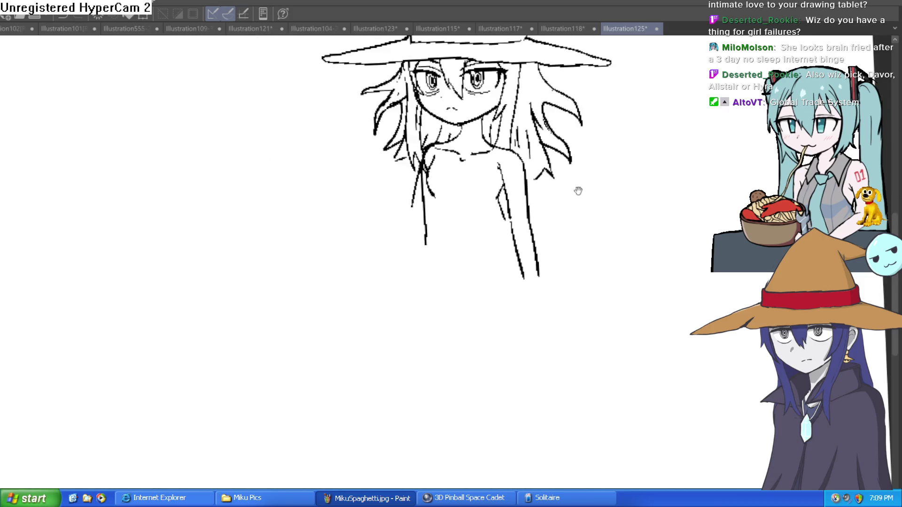
{"action": "scroll", "coordinate": [329, 217], "scroll_direction": "up", "scroll_amount": 3}
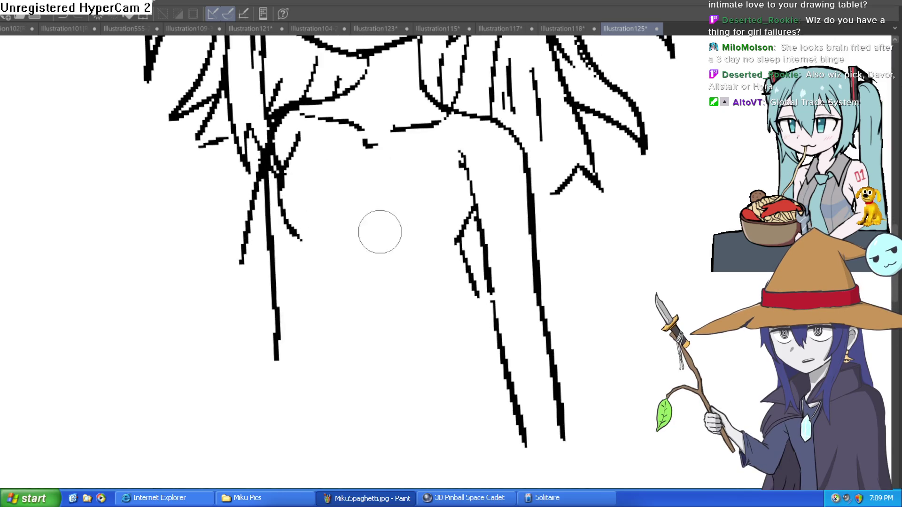
{"action": "left_click_drag", "start_coordinate": [376, 224], "coordinate": [381, 282]}
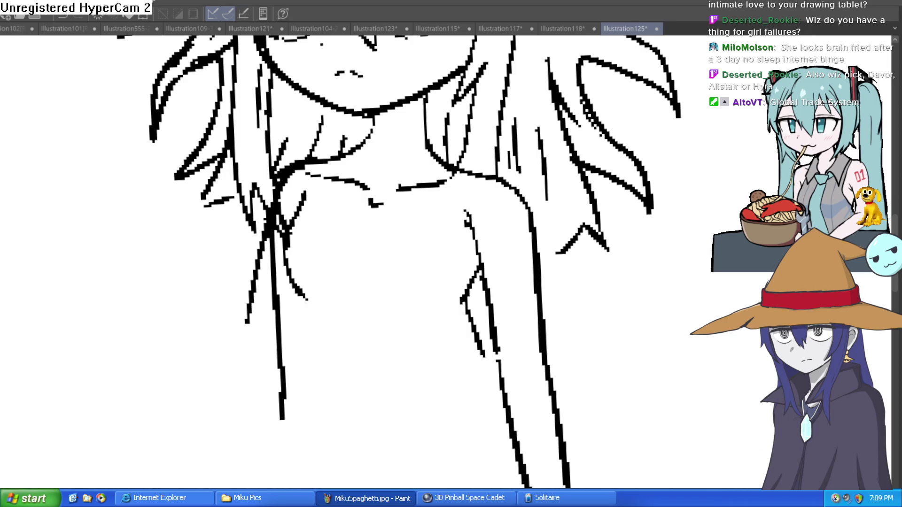
{"action": "mouse_move", "coordinate": [329, 270]}
{"action": "left_mouse_down"}
{"action": "mouse_move", "coordinate": [247, 204]}
{"action": "mouse_move", "coordinate": [260, 186]}
{"action": "left_mouse_up"}
{"action": "scroll", "coordinate": [254, 176], "scroll_direction": "up", "scroll_amount": 2}
{"action": "key", "text": "bracketright"}
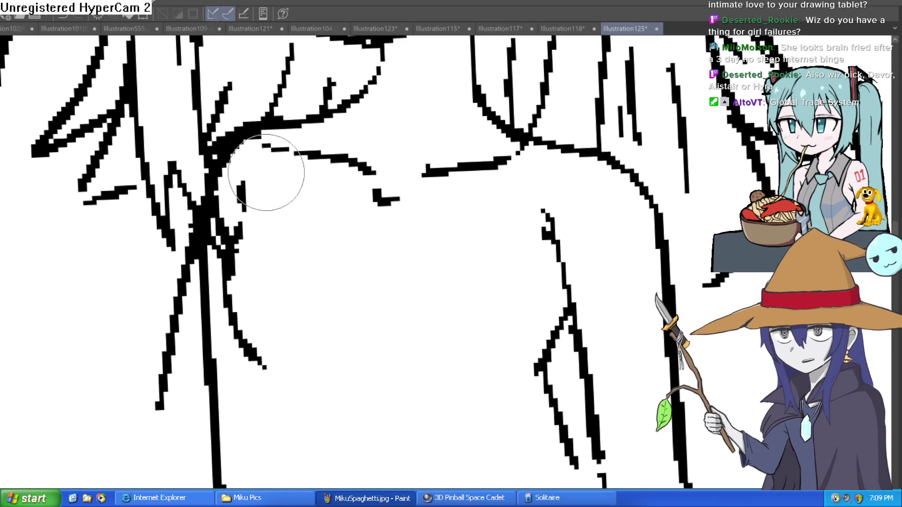
{"action": "left_click_drag", "start_coordinate": [262, 183], "coordinate": [262, 236]}
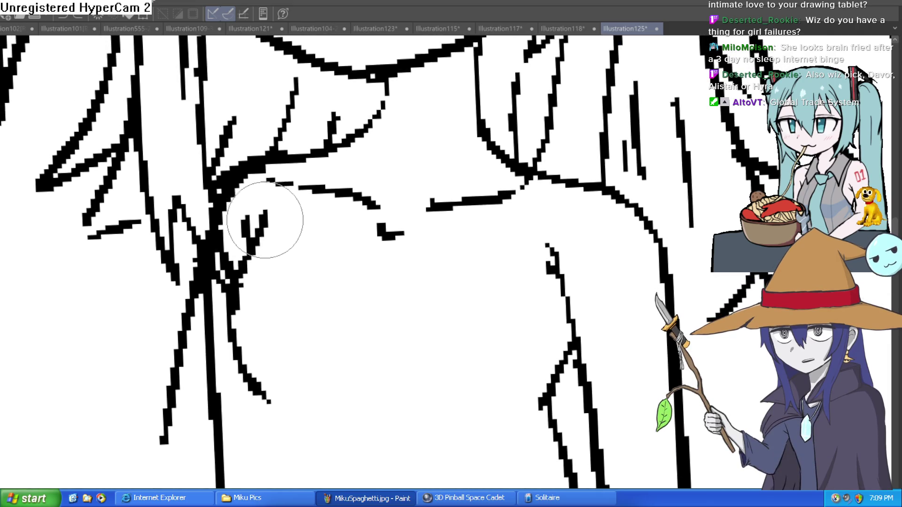
{"action": "mouse_move", "coordinate": [301, 242]}
{"action": "left_mouse_down"}
{"action": "mouse_move", "coordinate": [311, 221]}
{"action": "mouse_move", "coordinate": [266, 165]}
{"action": "left_mouse_up"}
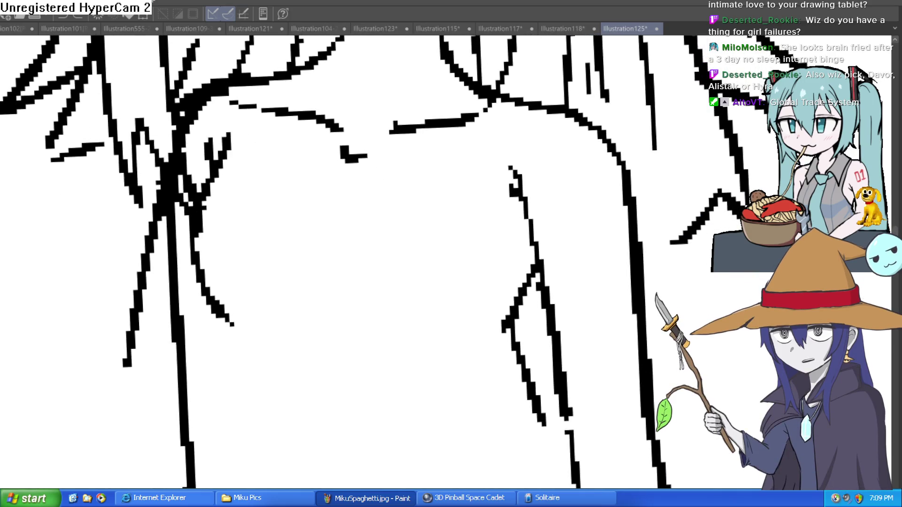
{"action": "mouse_move", "coordinate": [381, 274]}
{"action": "left_mouse_down"}
{"action": "mouse_move", "coordinate": [388, 278]}
{"action": "mouse_move", "coordinate": [358, 217]}
{"action": "left_mouse_up"}
{"action": "mouse_move", "coordinate": [211, 261]}
{"action": "left_mouse_down"}
{"action": "mouse_move", "coordinate": [272, 346]}
{"action": "mouse_move", "coordinate": [271, 381]}
{"action": "left_mouse_up"}
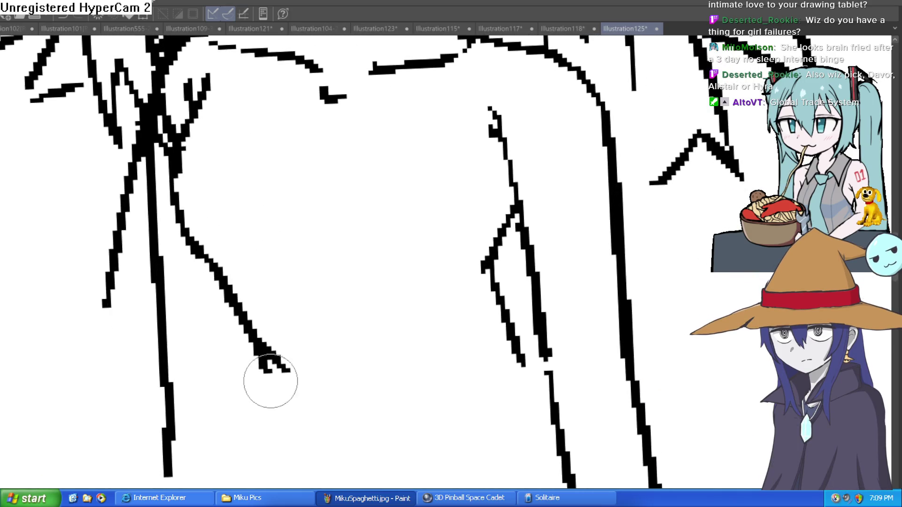
Clean up the shoulder marks into a V-shaped stroke and reframe on the whole figure
{"action": "scroll", "coordinate": [484, 259], "scroll_direction": "down", "scroll_amount": 5}
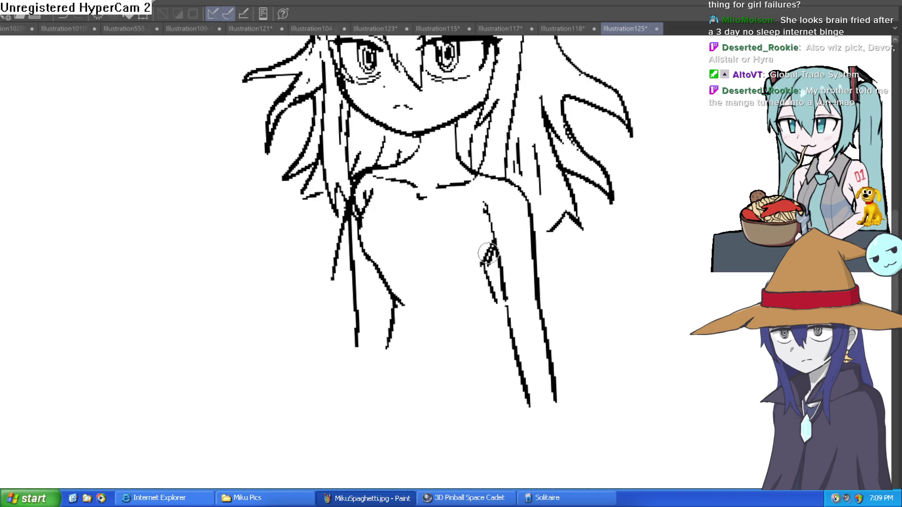
{"action": "mouse_move", "coordinate": [488, 254]}
{"action": "left_mouse_down"}
{"action": "mouse_move", "coordinate": [479, 245]}
{"action": "mouse_move", "coordinate": [482, 284]}
{"action": "left_mouse_up"}
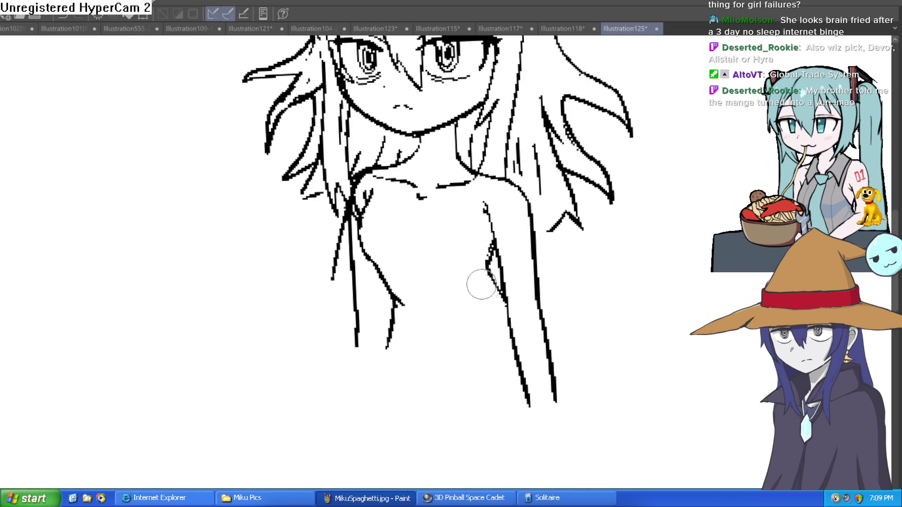
{"action": "scroll", "coordinate": [482, 284], "scroll_direction": "down", "scroll_amount": 3}
{"action": "scroll", "coordinate": [503, 228], "scroll_direction": "down", "scroll_amount": 2}
{"action": "left_click_drag", "start_coordinate": [574, 254], "coordinate": [526, 318]}
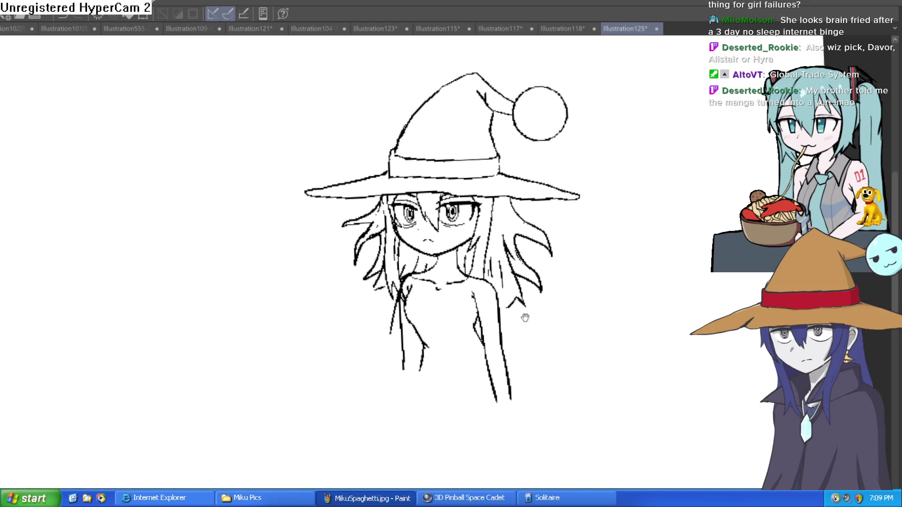
{"action": "scroll", "coordinate": [470, 300], "scroll_direction": "up", "scroll_amount": 4}
{"action": "scroll", "coordinate": [465, 314], "scroll_direction": "up", "scroll_amount": 1}
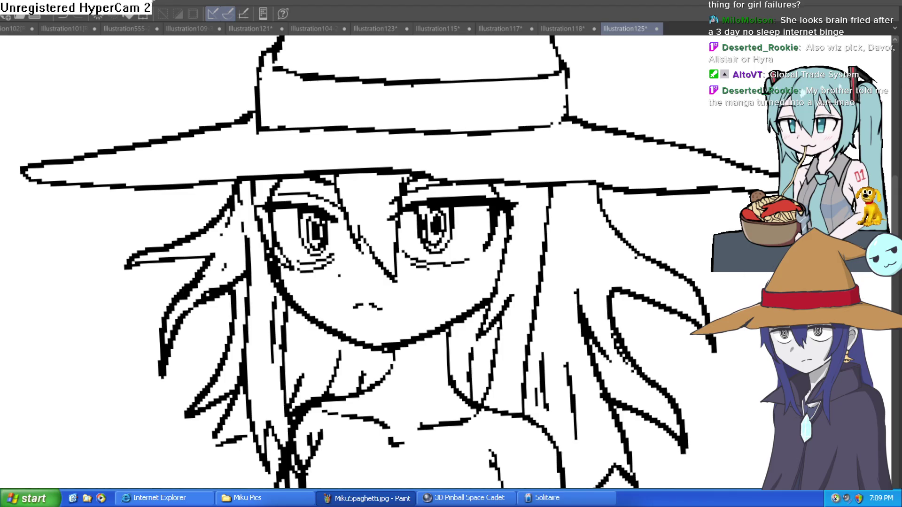
Undo a stray stroke on the hat line and thicken one arm's contour with new ink
{"action": "scroll", "coordinate": [657, 286], "scroll_direction": "down", "scroll_amount": 5}
{"action": "left_click_drag", "start_coordinate": [613, 285], "coordinate": [602, 206]}
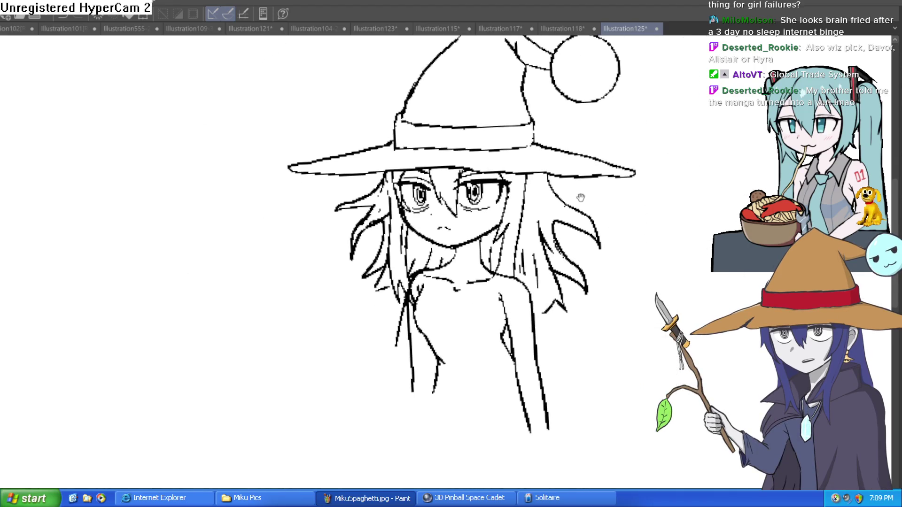
{"action": "scroll", "coordinate": [409, 68], "scroll_direction": "down", "scroll_amount": 1}
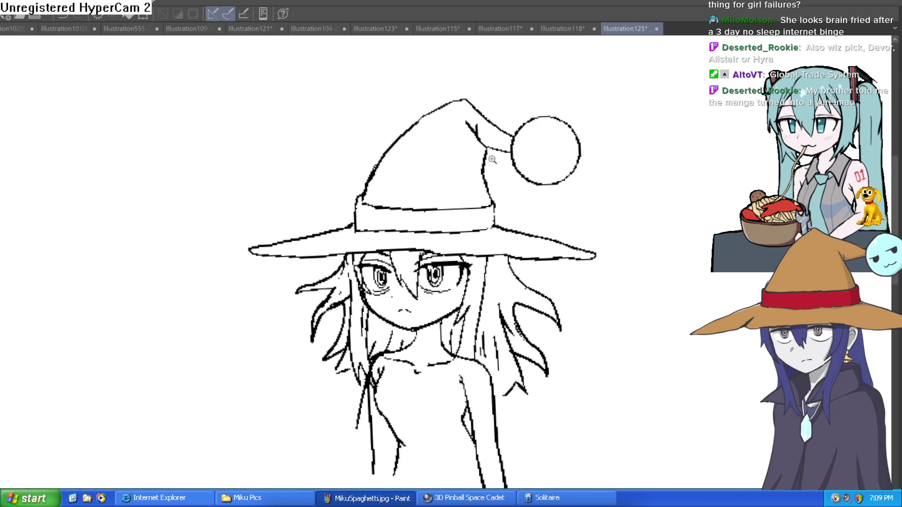
{"action": "scroll", "coordinate": [543, 137], "scroll_direction": "up", "scroll_amount": 5}
{"action": "left_click_drag", "start_coordinate": [543, 137], "coordinate": [490, 139]}
{"action": "key", "text": "ctrl+z"}
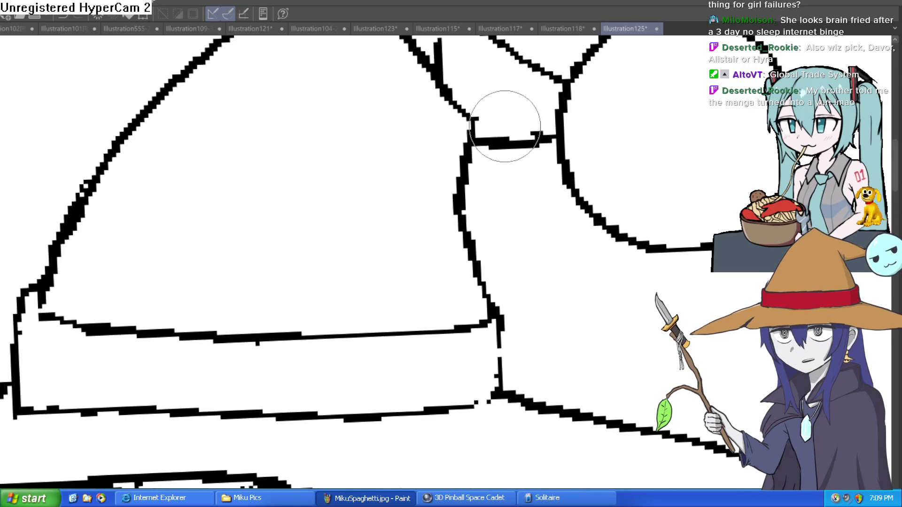
{"action": "scroll", "coordinate": [508, 125], "scroll_direction": "down", "scroll_amount": 3}
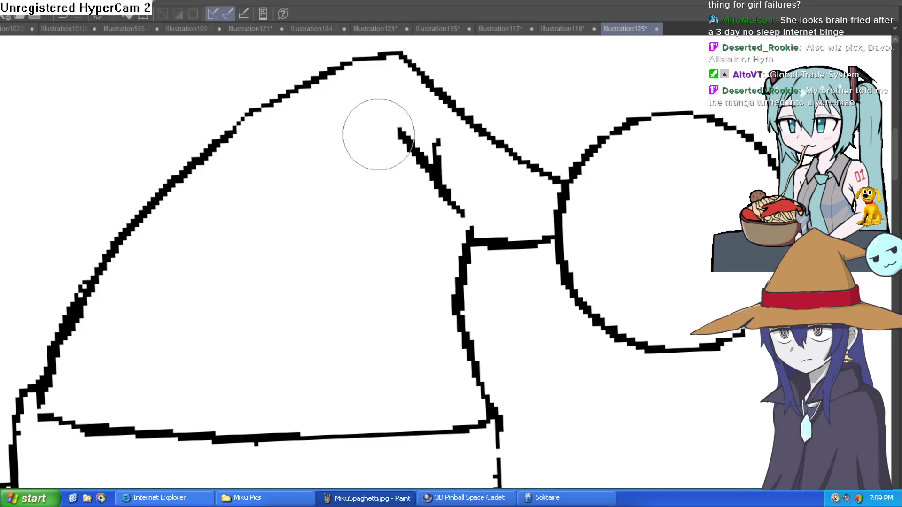
{"action": "scroll", "coordinate": [492, 84], "scroll_direction": "down", "scroll_amount": 2}
{"action": "left_click_drag", "start_coordinate": [492, 84], "coordinate": [475, 43]}
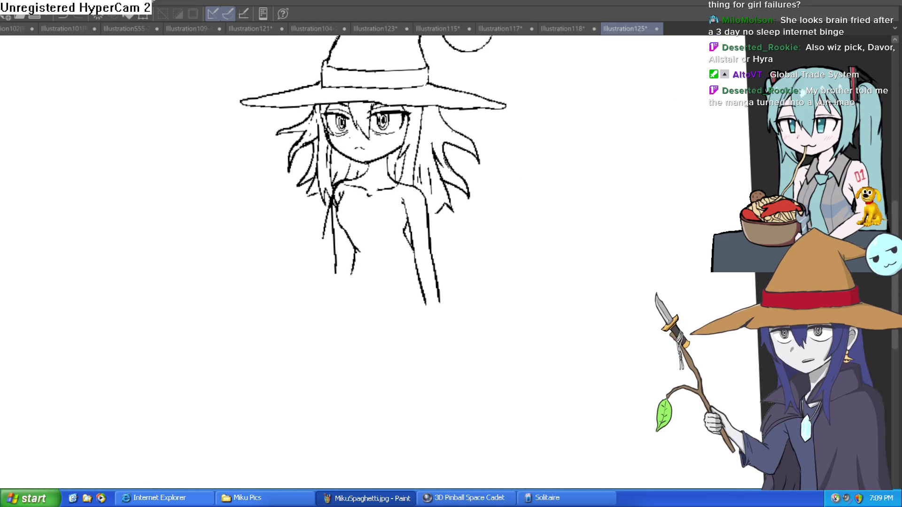
{"action": "scroll", "coordinate": [399, 227], "scroll_direction": "up", "scroll_amount": 5}
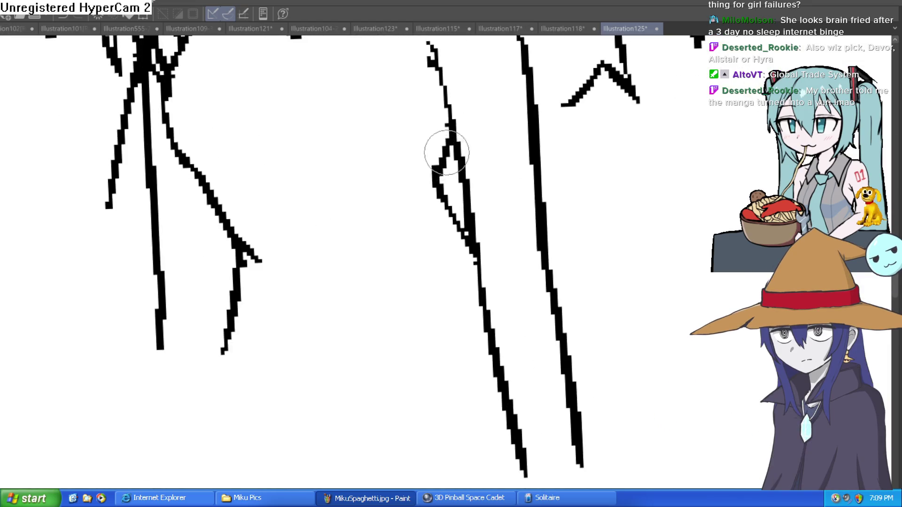
{"action": "mouse_move", "coordinate": [437, 190]}
{"action": "left_mouse_down"}
{"action": "mouse_move", "coordinate": [427, 196]}
{"action": "mouse_move", "coordinate": [459, 252]}
{"action": "mouse_move", "coordinate": [467, 169]}
{"action": "mouse_move", "coordinate": [441, 208]}
{"action": "left_mouse_up"}
{"action": "scroll", "coordinate": [481, 238], "scroll_direction": "down", "scroll_amount": 2}
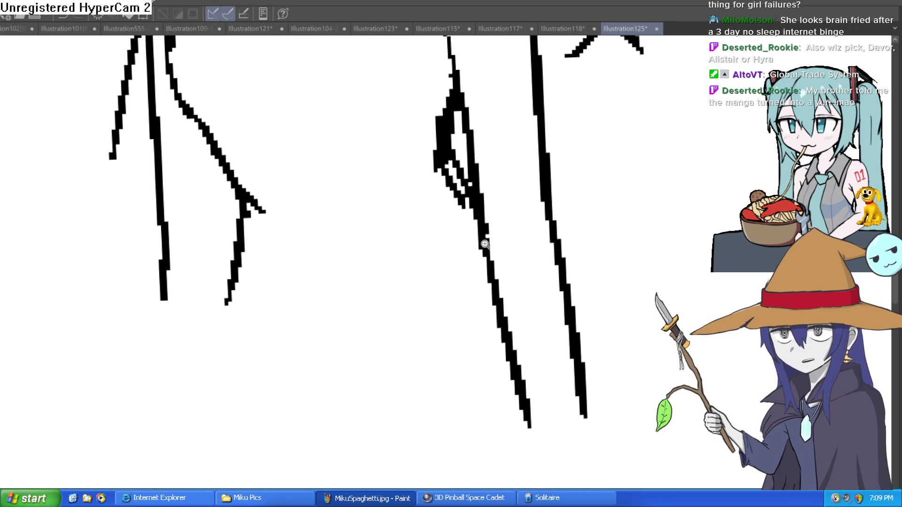
{"action": "scroll", "coordinate": [398, 213], "scroll_direction": "down", "scroll_amount": 1}
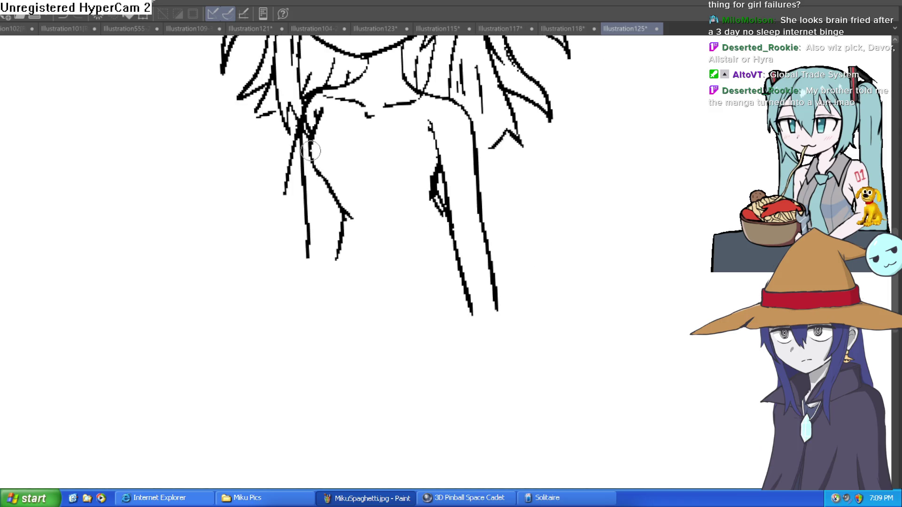
Redraw the other arm's lower stroke, then zoom in near the eyes to check the face
{"action": "mouse_move", "coordinate": [325, 187]}
{"action": "left_mouse_down"}
{"action": "mouse_move", "coordinate": [338, 214]}
{"action": "mouse_move", "coordinate": [327, 267]}
{"action": "left_mouse_up"}
{"action": "mouse_move", "coordinate": [340, 220]}
{"action": "left_mouse_down"}
{"action": "mouse_move", "coordinate": [338, 235]}
{"action": "mouse_move", "coordinate": [340, 197]}
{"action": "left_mouse_up"}
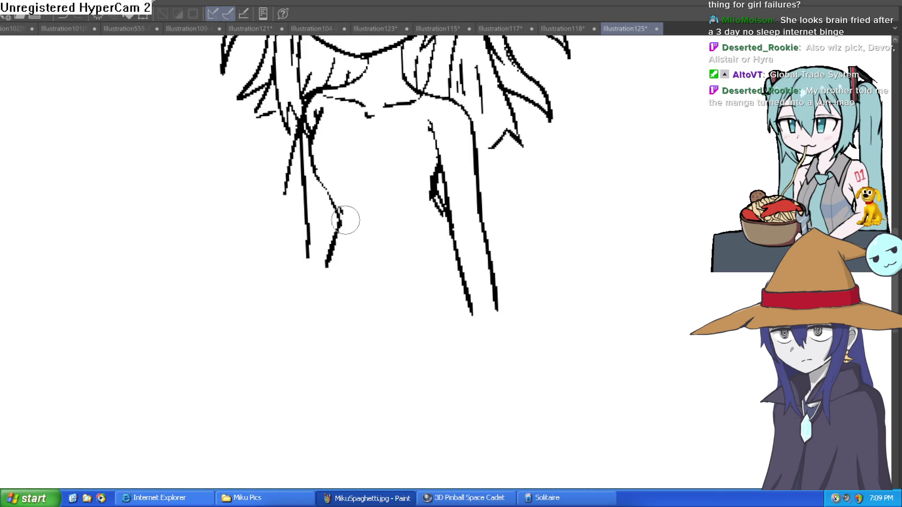
{"action": "scroll", "coordinate": [339, 233], "scroll_direction": "down", "scroll_amount": 4}
{"action": "scroll", "coordinate": [417, 204], "scroll_direction": "up", "scroll_amount": 4}
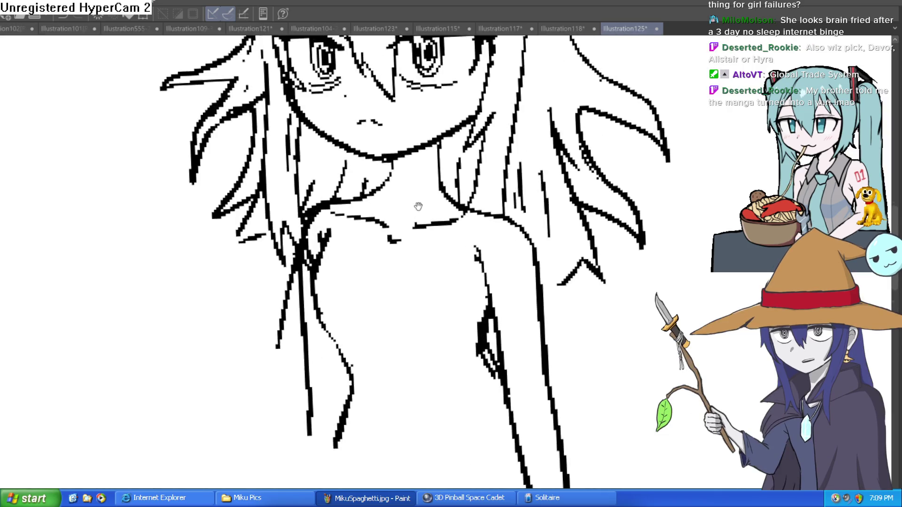
{"action": "scroll", "coordinate": [411, 312], "scroll_direction": "down", "scroll_amount": 2}
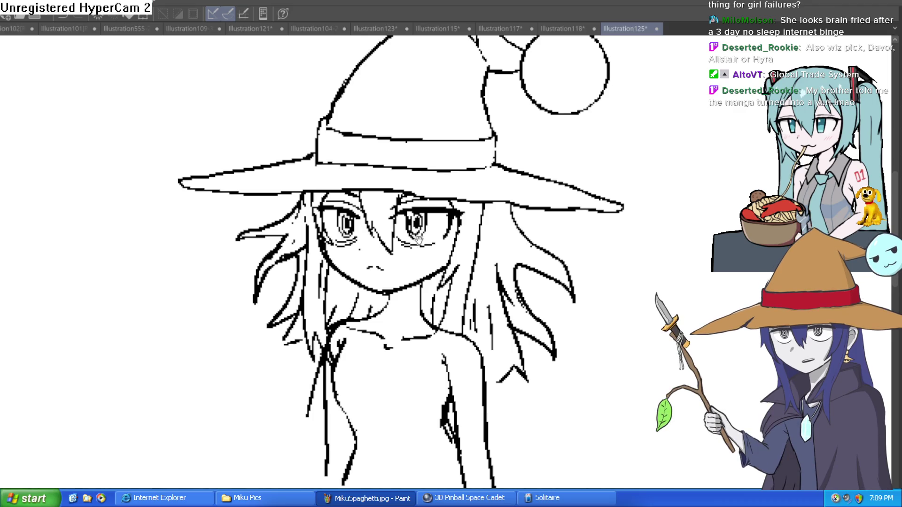
{"action": "left_click_drag", "start_coordinate": [419, 241], "coordinate": [437, 229]}
{"action": "scroll", "coordinate": [419, 204], "scroll_direction": "up", "scroll_amount": 4}
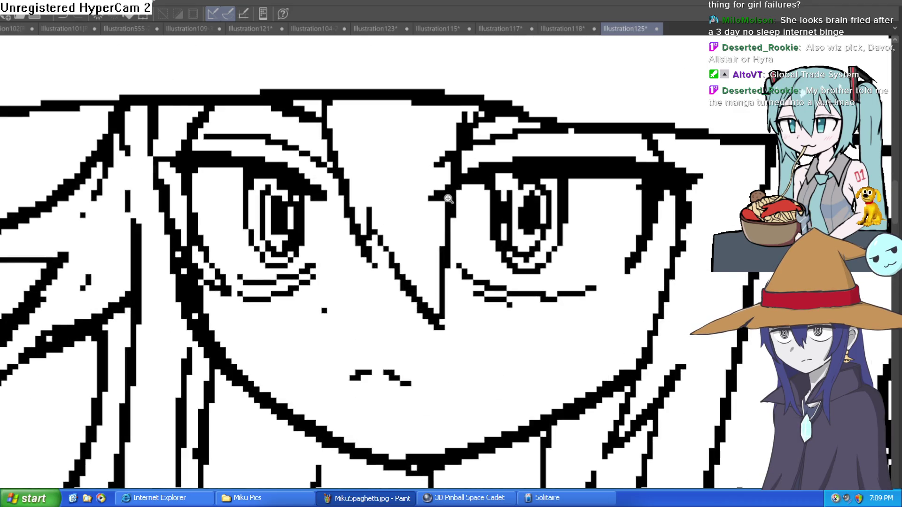
{"action": "scroll", "coordinate": [480, 196], "scroll_direction": "down", "scroll_amount": 2}
{"action": "scroll", "coordinate": [480, 197], "scroll_direction": "down", "scroll_amount": 2}
{"action": "scroll", "coordinate": [475, 203], "scroll_direction": "up", "scroll_amount": 3}
{"action": "scroll", "coordinate": [475, 203], "scroll_direction": "down", "scroll_amount": 2}
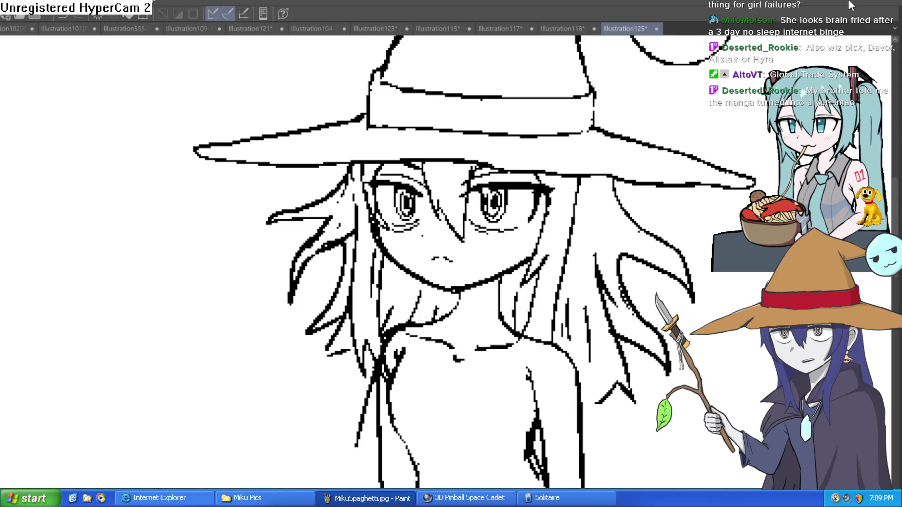
{"action": "scroll", "coordinate": [558, 132], "scroll_direction": "down", "scroll_amount": 3}
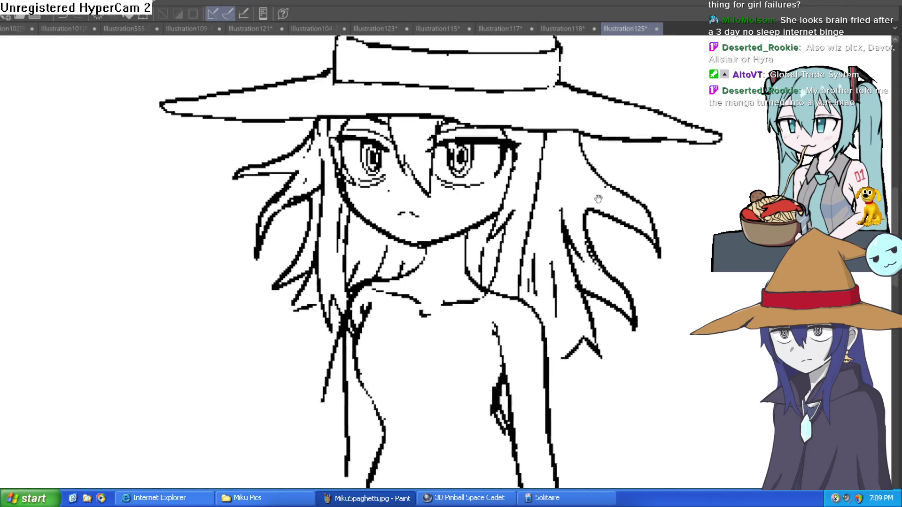
{"action": "scroll", "coordinate": [558, 133], "scroll_direction": "down", "scroll_amount": 1}
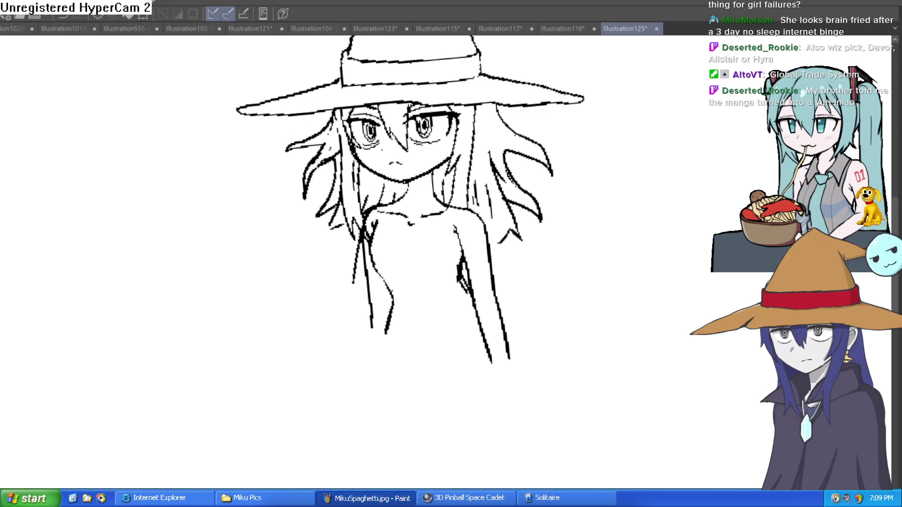
{"action": "scroll", "coordinate": [476, 97], "scroll_direction": "up", "scroll_amount": 4}
Thicken the hair line just below the hat brim
{"action": "mouse_move", "coordinate": [476, 97]}
{"action": "left_mouse_down"}
{"action": "mouse_move", "coordinate": [483, 137]}
{"action": "mouse_move", "coordinate": [509, 146]}
{"action": "mouse_move", "coordinate": [490, 135]}
{"action": "mouse_move", "coordinate": [482, 98]}
{"action": "left_mouse_up"}
{"action": "scroll", "coordinate": [482, 99], "scroll_direction": "down", "scroll_amount": 2}
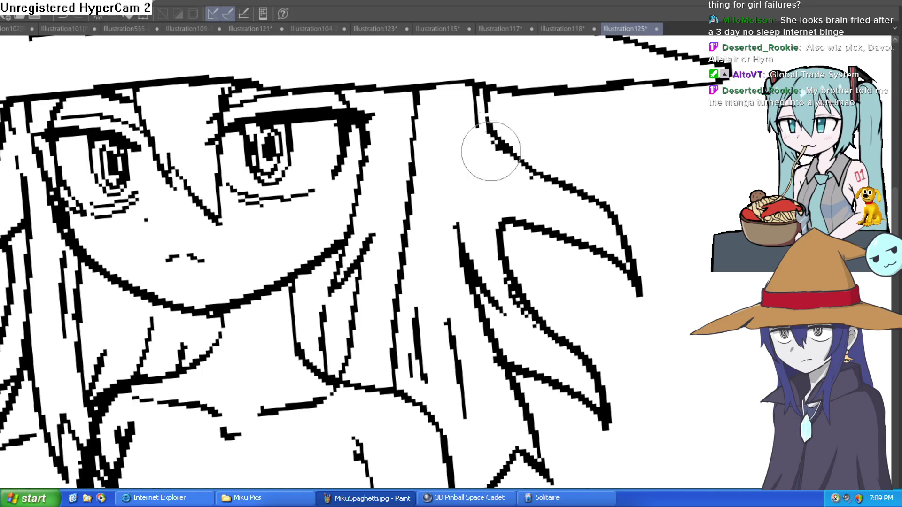
{"action": "scroll", "coordinate": [492, 147], "scroll_direction": "down", "scroll_amount": 3}
{"action": "scroll", "coordinate": [605, 195], "scroll_direction": "down", "scroll_amount": 1}
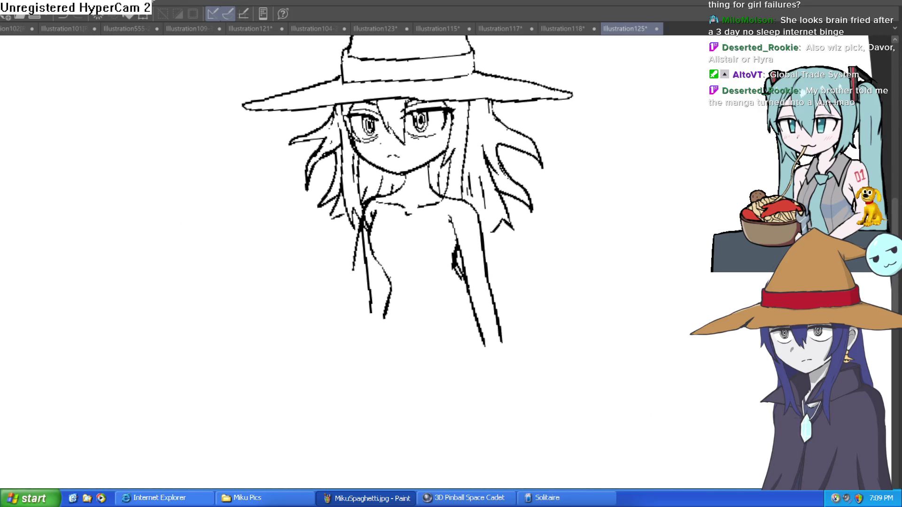
{"action": "scroll", "coordinate": [441, 192], "scroll_direction": "up", "scroll_amount": 1}
{"action": "scroll", "coordinate": [440, 191], "scroll_direction": "up", "scroll_amount": 2}
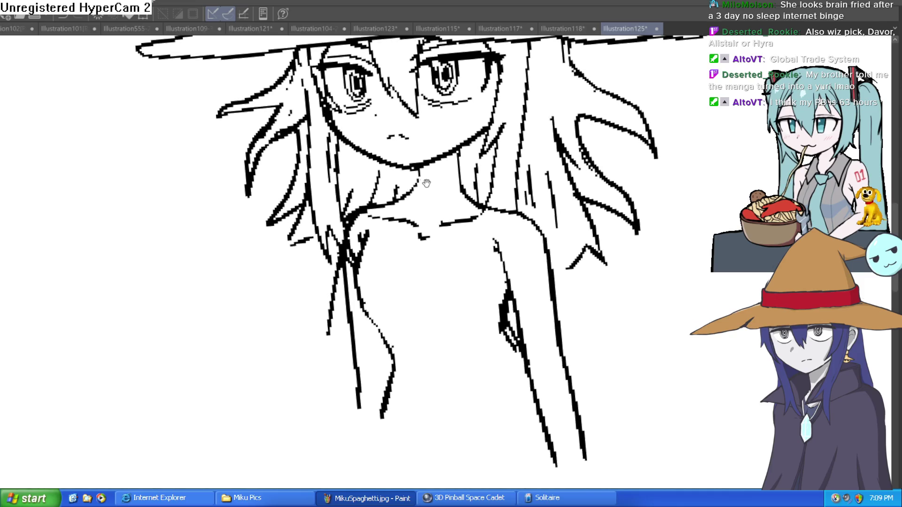
Add hair strands beside the left cheek and extend that hair line downward
{"action": "mouse_move", "coordinate": [287, 242]}
{"action": "left_mouse_down"}
{"action": "mouse_move", "coordinate": [290, 281]}
{"action": "mouse_move", "coordinate": [324, 238]}
{"action": "mouse_move", "coordinate": [331, 281]}
{"action": "left_mouse_up"}
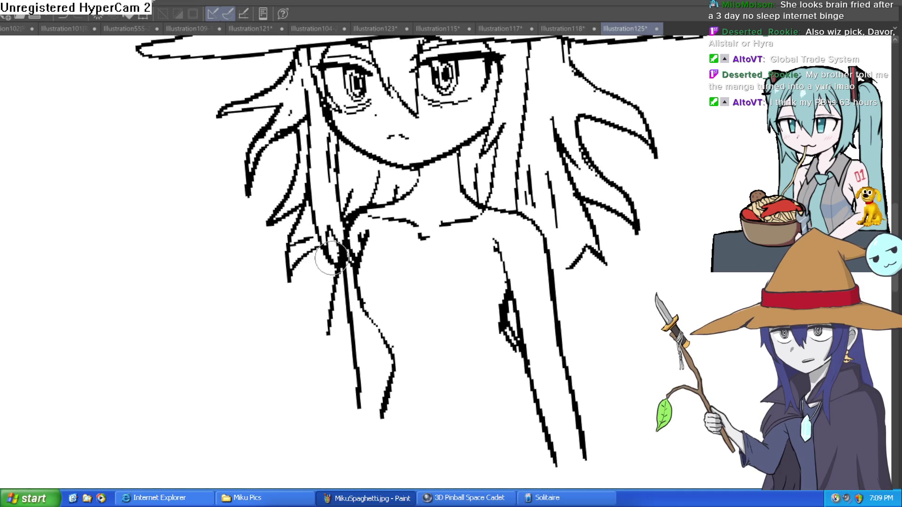
{"action": "mouse_move", "coordinate": [287, 256]}
{"action": "left_mouse_down"}
{"action": "mouse_move", "coordinate": [305, 216]}
{"action": "mouse_move", "coordinate": [296, 188]}
{"action": "left_mouse_up"}
{"action": "left_click_drag", "start_coordinate": [324, 244], "coordinate": [372, 179]}
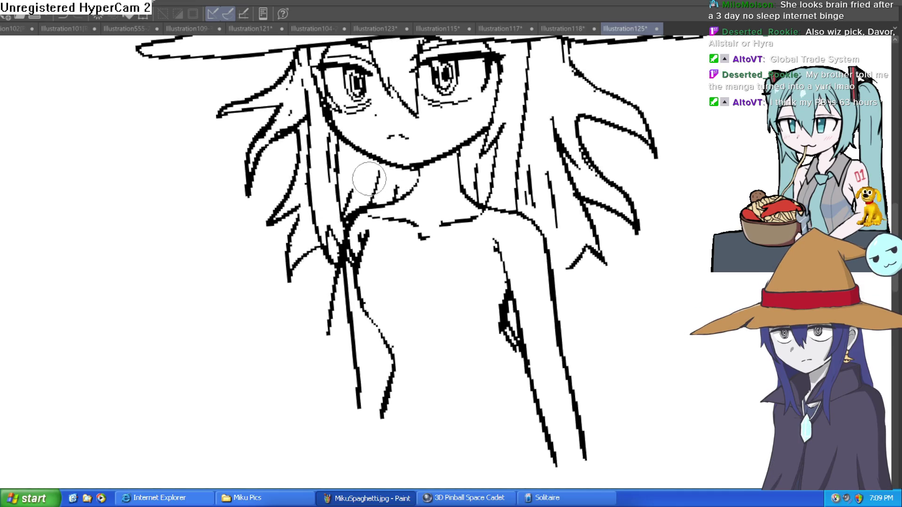
{"action": "mouse_move", "coordinate": [325, 207]}
{"action": "left_mouse_down"}
{"action": "mouse_move", "coordinate": [300, 174]}
{"action": "mouse_move", "coordinate": [311, 148]}
{"action": "mouse_move", "coordinate": [311, 202]}
{"action": "left_mouse_up"}
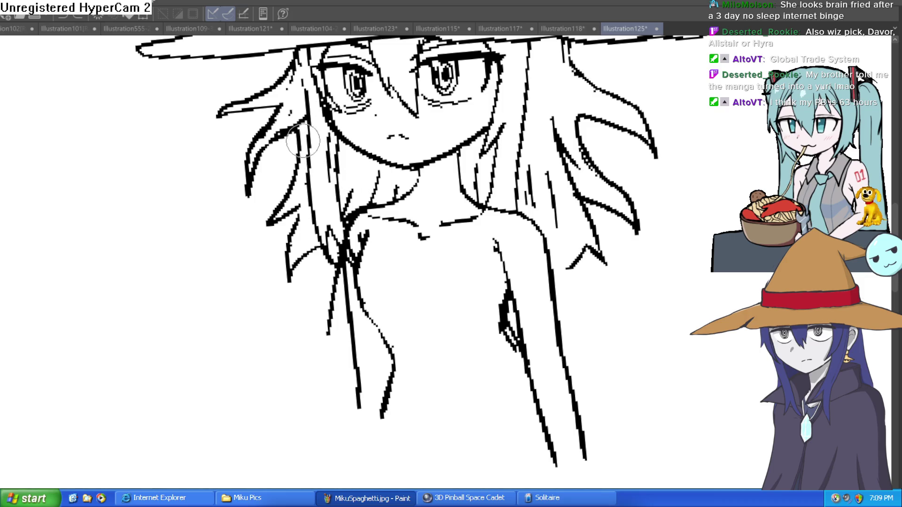
{"action": "mouse_move", "coordinate": [297, 122]}
{"action": "left_mouse_down"}
{"action": "mouse_move", "coordinate": [306, 167]}
{"action": "mouse_move", "coordinate": [278, 165]}
{"action": "left_mouse_up"}
{"action": "scroll", "coordinate": [295, 156], "scroll_direction": "down", "scroll_amount": 3}
{"action": "scroll", "coordinate": [404, 193], "scroll_direction": "up", "scroll_amount": 3}
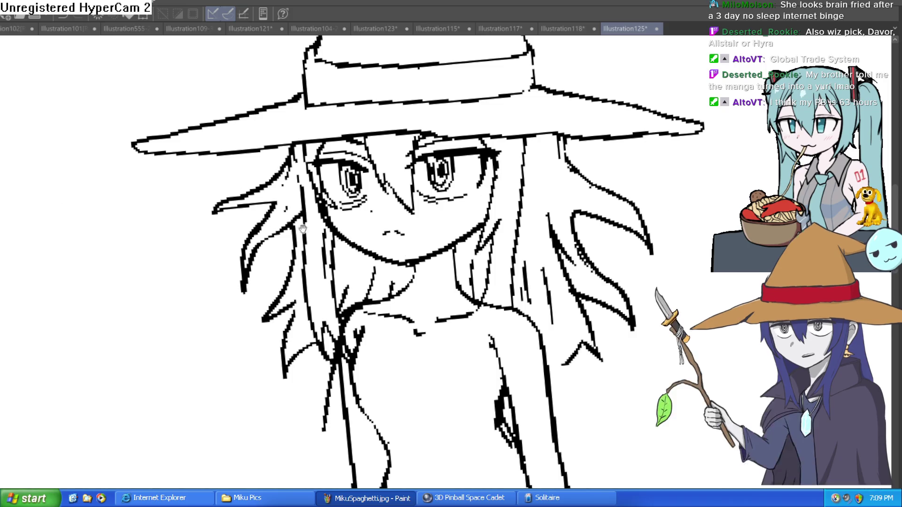
{"action": "left_click_drag", "start_coordinate": [303, 229], "coordinate": [244, 168]}
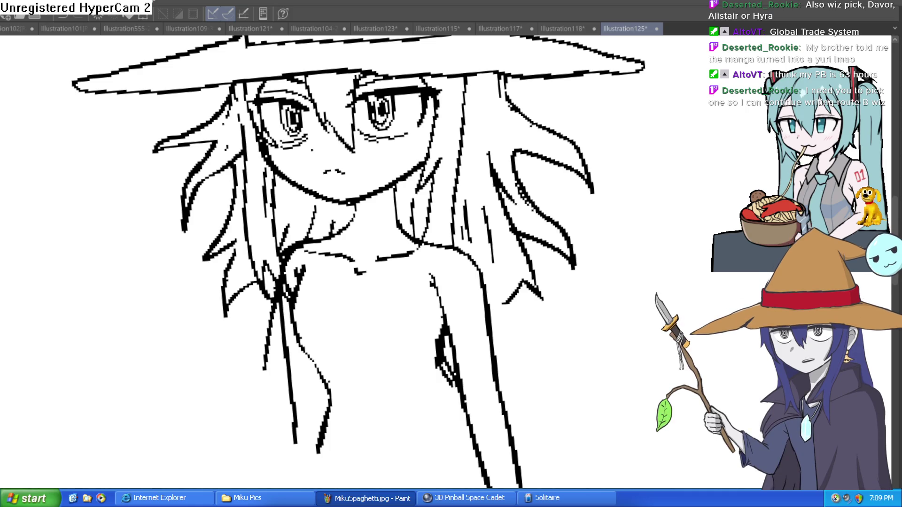
{"action": "left_click", "coordinate": [323, 29]}
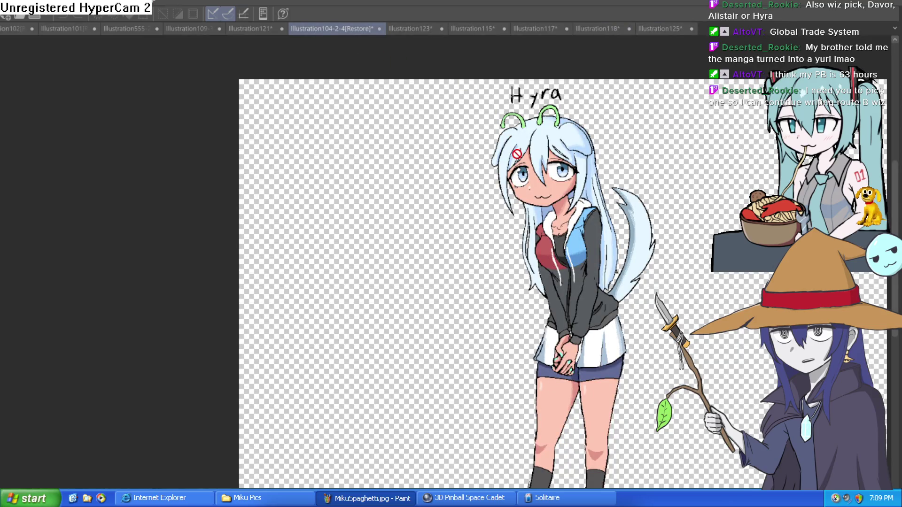
{"action": "scroll", "coordinate": [517, 154], "scroll_direction": "up", "scroll_amount": 4}
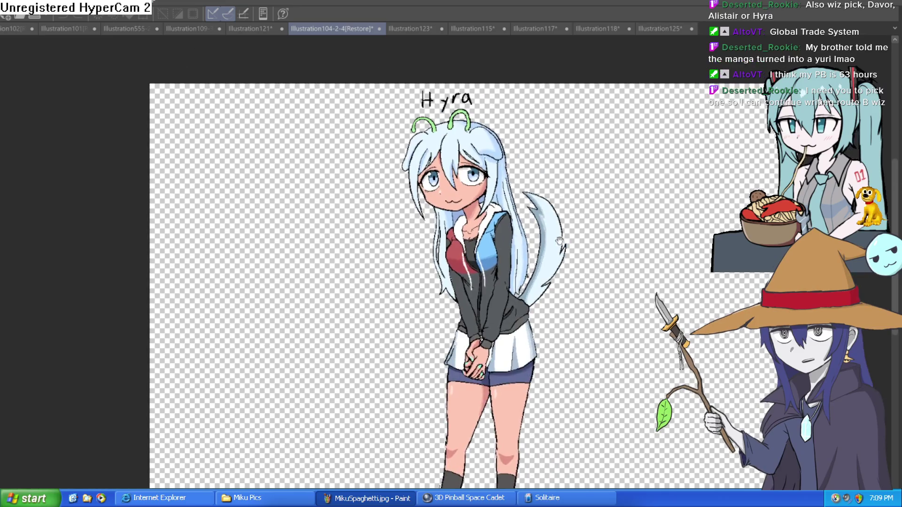
{"action": "scroll", "coordinate": [516, 273], "scroll_direction": "up", "scroll_amount": 3}
{"action": "scroll", "coordinate": [521, 244], "scroll_direction": "down", "scroll_amount": 3}
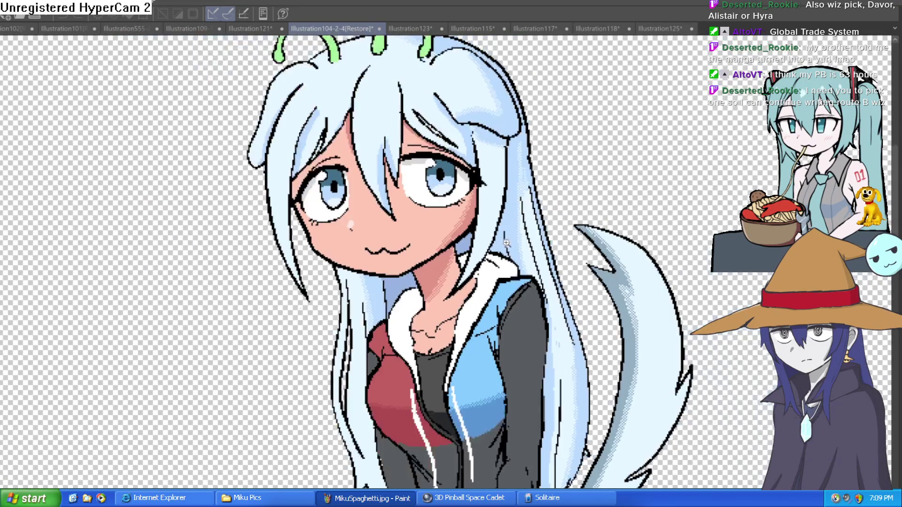
{"action": "scroll", "coordinate": [547, 237], "scroll_direction": "up", "scroll_amount": 1}
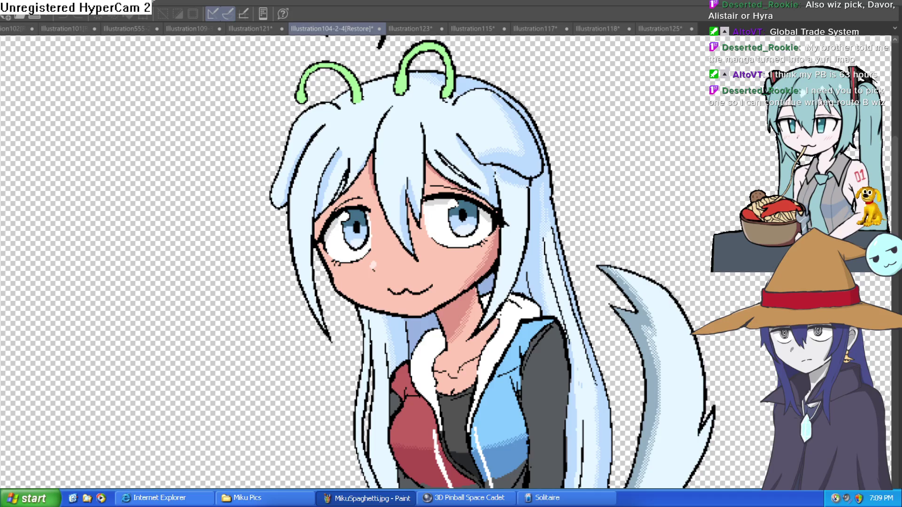
{"action": "key", "text": "h"}
{"action": "key", "text": "h"}
{"action": "key", "text": "h"}
{"action": "key", "text": "h"}
{"action": "key", "text": "h"}
{"action": "key", "text": "h"}
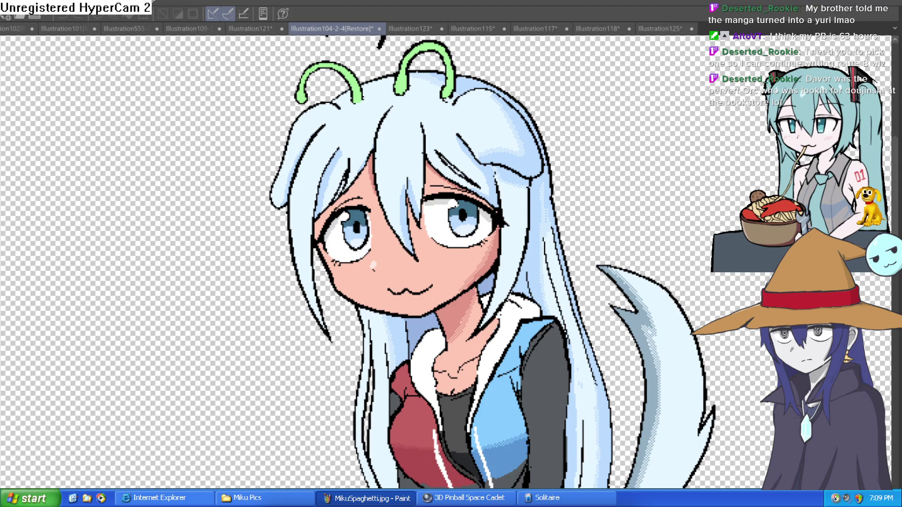
{"action": "key", "text": "h"}
{"action": "key", "text": "h"}
{"action": "key", "text": "h"}
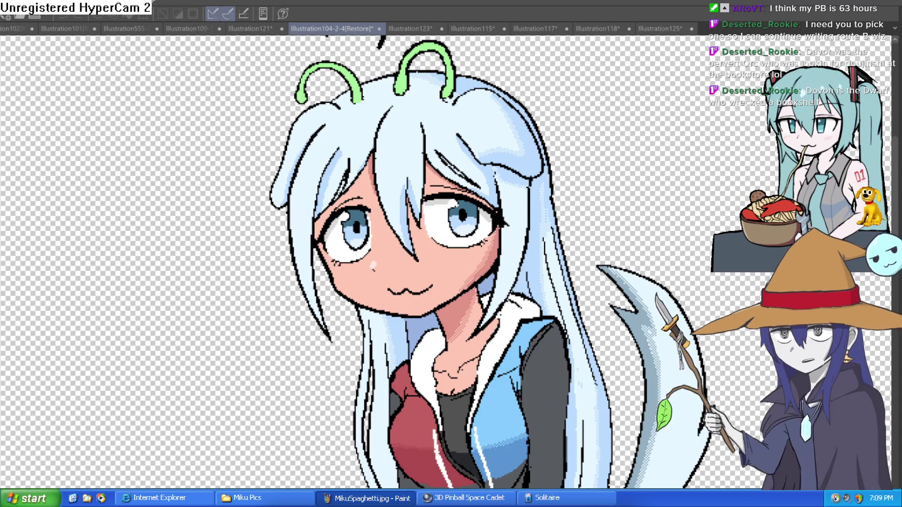
Switch from Illustration117 to the Illustration125 witch sketch and zoom out to see it
{"action": "left_click", "coordinate": [531, 28]}
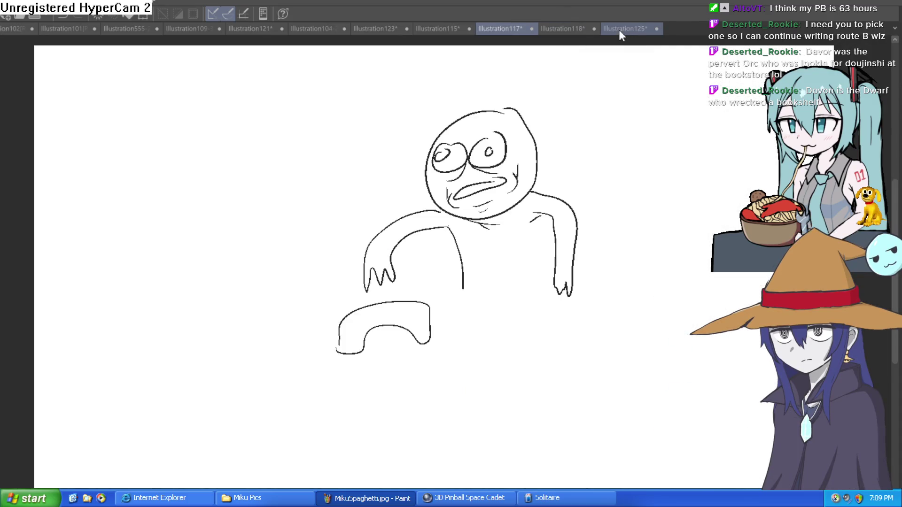
{"action": "left_click", "coordinate": [624, 29]}
{"action": "scroll", "coordinate": [498, 202], "scroll_direction": "down", "scroll_amount": 2}
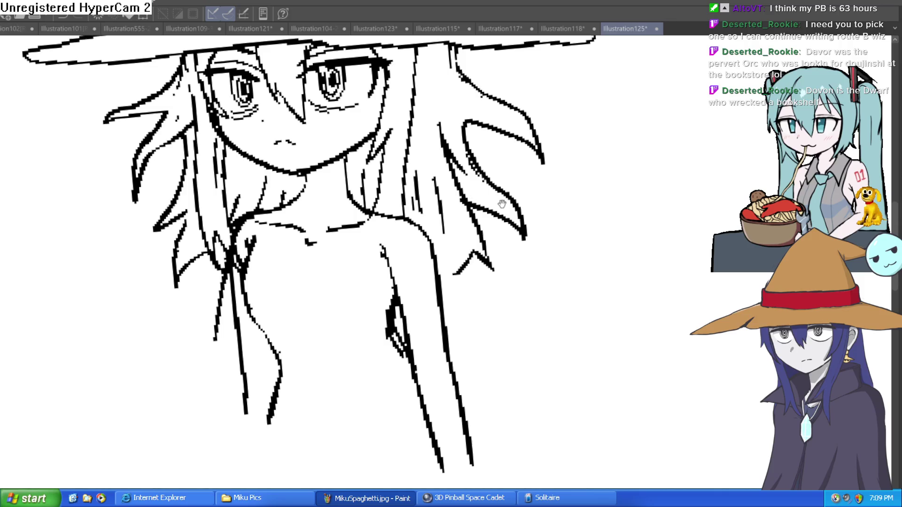
{"action": "scroll", "coordinate": [476, 203], "scroll_direction": "down", "scroll_amount": 1}
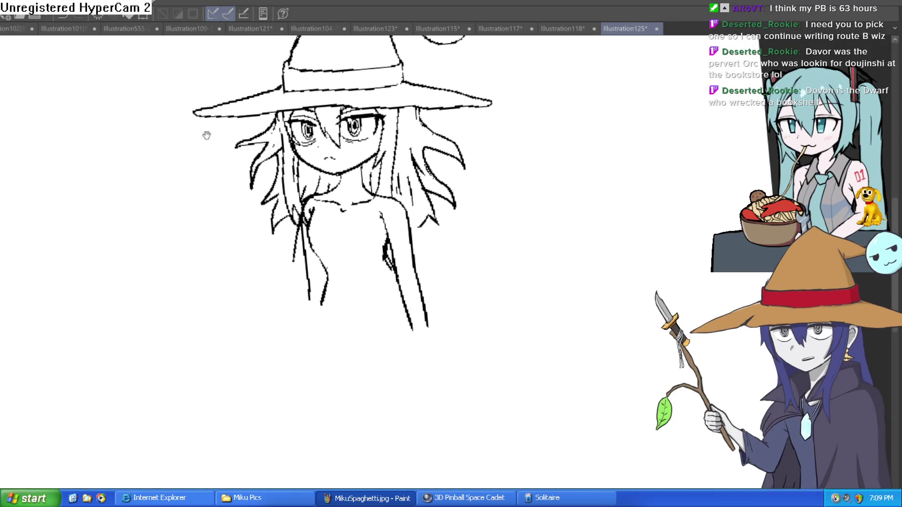
{"action": "scroll", "coordinate": [407, 187], "scroll_direction": "up", "scroll_amount": 1}
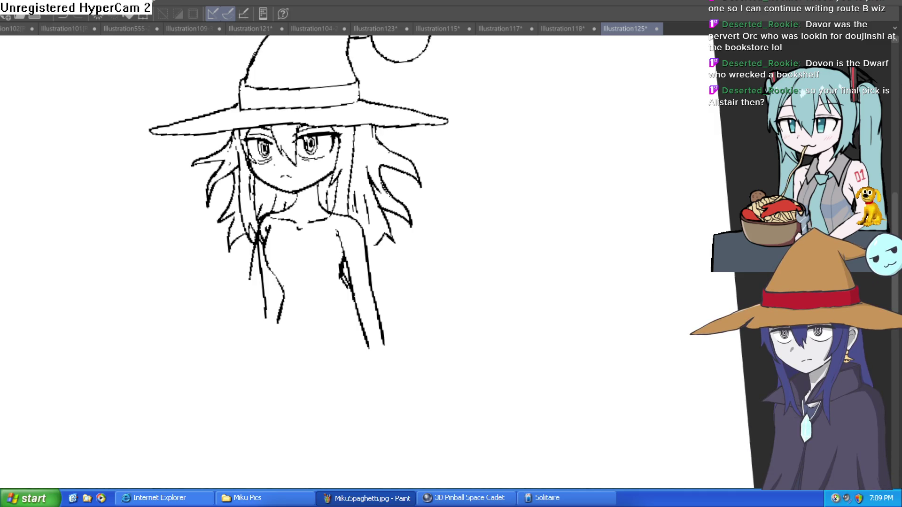
Undo a stray stroke, then pass through Illustration117, 115 and 123 to Illustration104-2-4
{"action": "left_click_drag", "start_coordinate": [455, 303], "coordinate": [483, 260]}
{"action": "key", "text": "ctrl+z"}
{"action": "left_click", "coordinate": [510, 30]}
{"action": "left_click", "coordinate": [440, 29]}
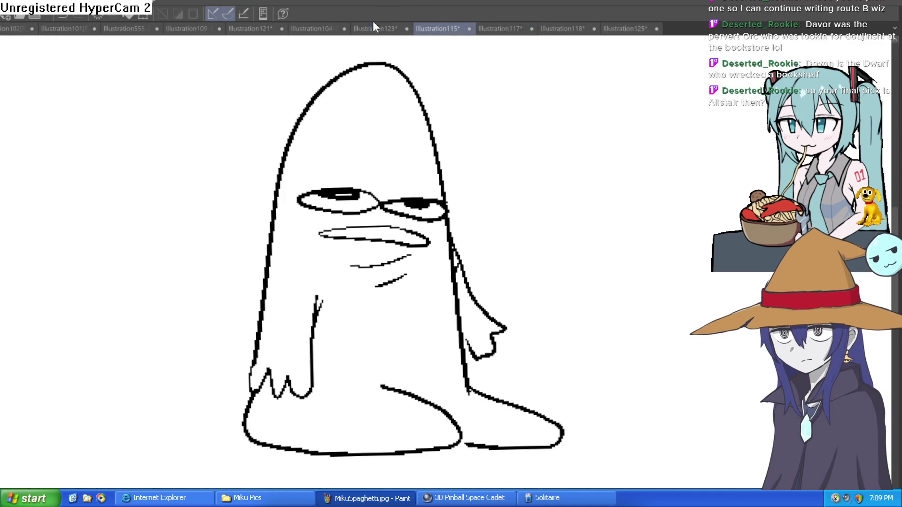
{"action": "left_click", "coordinate": [376, 28]}
{"action": "left_click", "coordinate": [329, 28]}
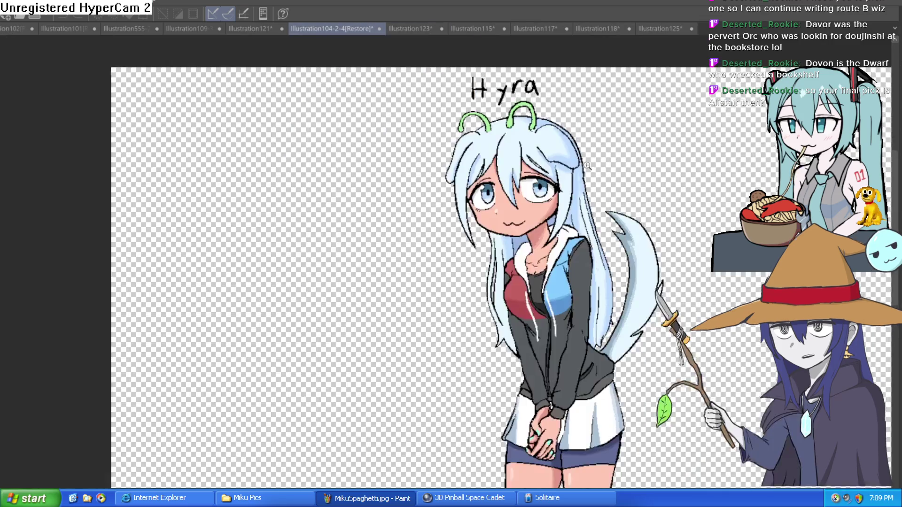
{"action": "scroll", "coordinate": [573, 136], "scroll_direction": "down", "scroll_amount": 4}
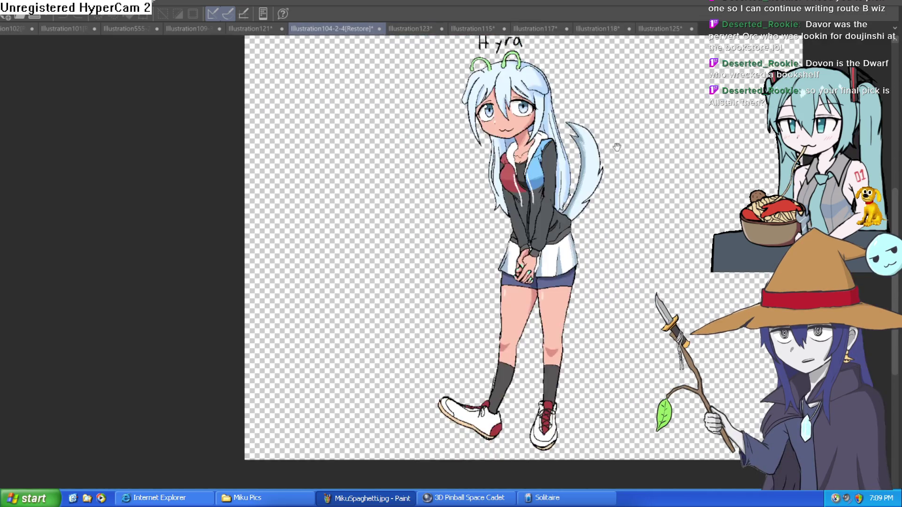
{"action": "scroll", "coordinate": [491, 147], "scroll_direction": "up", "scroll_amount": 3}
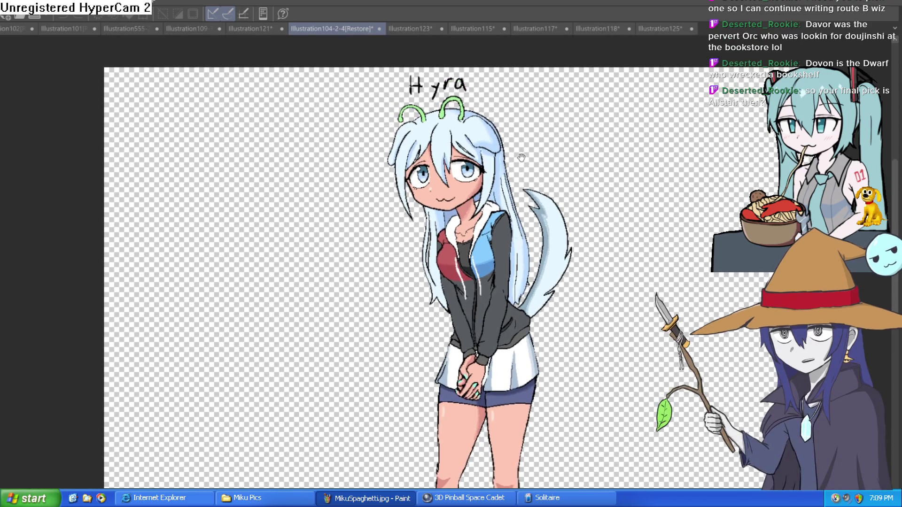
{"action": "scroll", "coordinate": [524, 162], "scroll_direction": "up", "scroll_amount": 3}
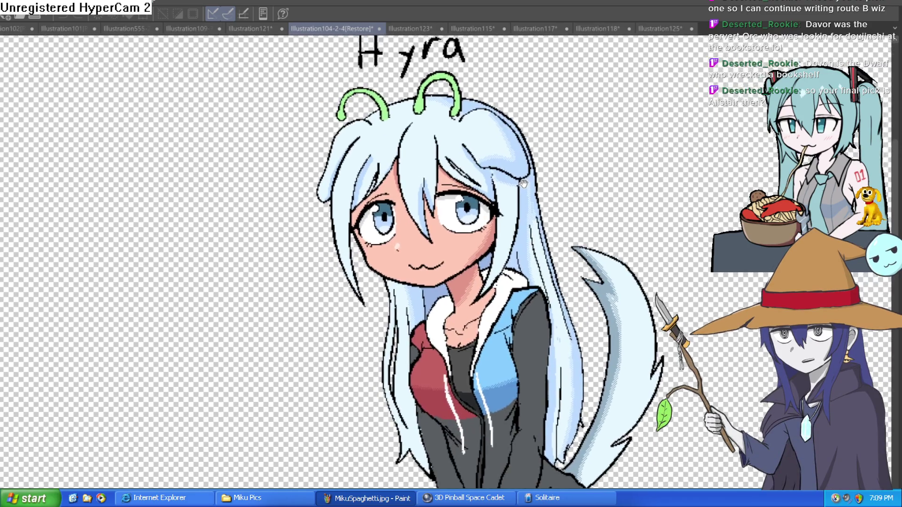
{"action": "scroll", "coordinate": [519, 186], "scroll_direction": "down", "scroll_amount": 3}
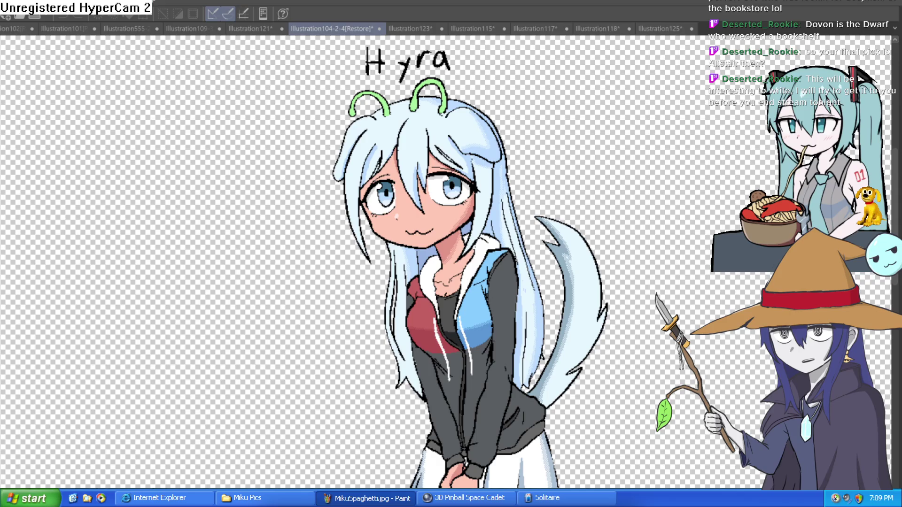
Back on Illustration125, erase the thin forked hair strand and the short diagonal stroke
{"action": "left_click", "coordinate": [660, 28]}
{"action": "left_click_drag", "start_coordinate": [422, 198], "coordinate": [435, 207]}
{"action": "scroll", "coordinate": [312, 316], "scroll_direction": "up", "scroll_amount": 5}
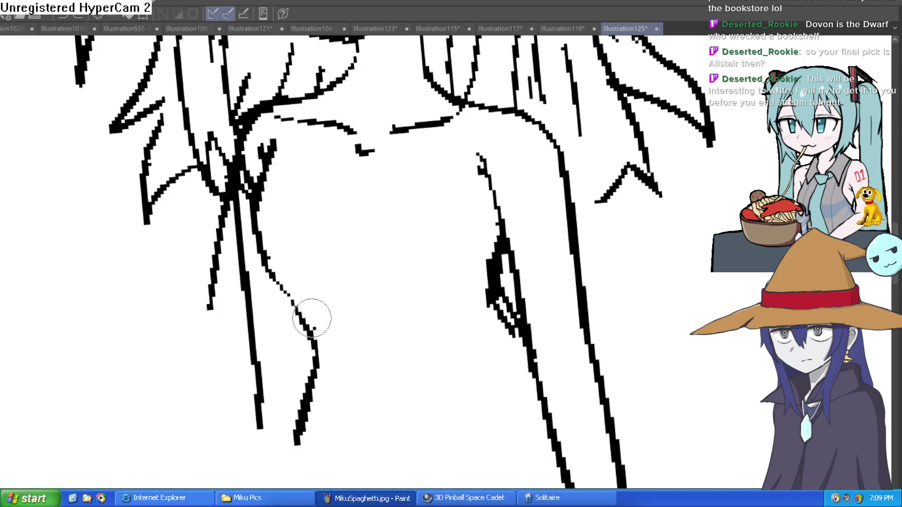
{"action": "mouse_move", "coordinate": [283, 276]}
{"action": "left_mouse_down"}
{"action": "mouse_move", "coordinate": [262, 258]}
{"action": "mouse_move", "coordinate": [266, 161]}
{"action": "mouse_move", "coordinate": [251, 161]}
{"action": "mouse_move", "coordinate": [269, 189]}
{"action": "left_mouse_up"}
{"action": "left_click_drag", "start_coordinate": [312, 369], "coordinate": [297, 439]}
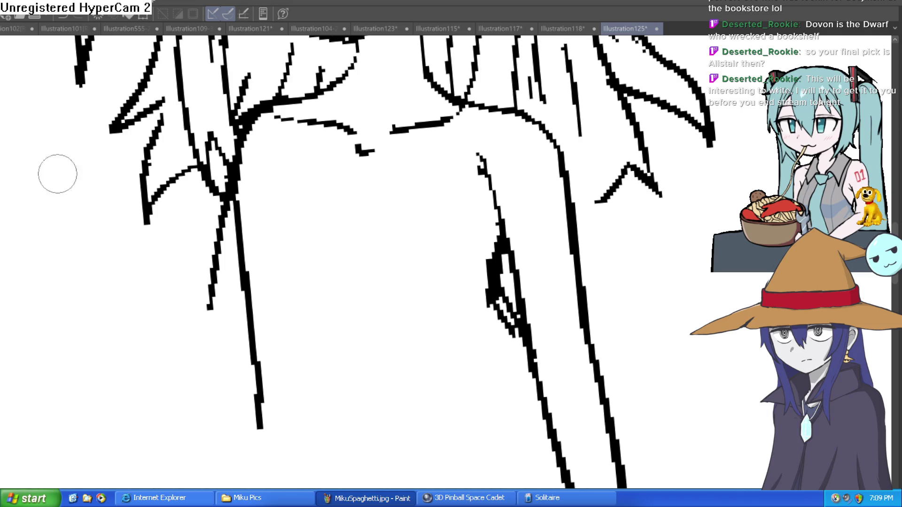
Ink new hair strands near the shoulder, add short strokes, and extend a strand downward
{"action": "left_click_drag", "start_coordinate": [274, 151], "coordinate": [263, 193]}
{"action": "left_click_drag", "start_coordinate": [272, 151], "coordinate": [264, 199]}
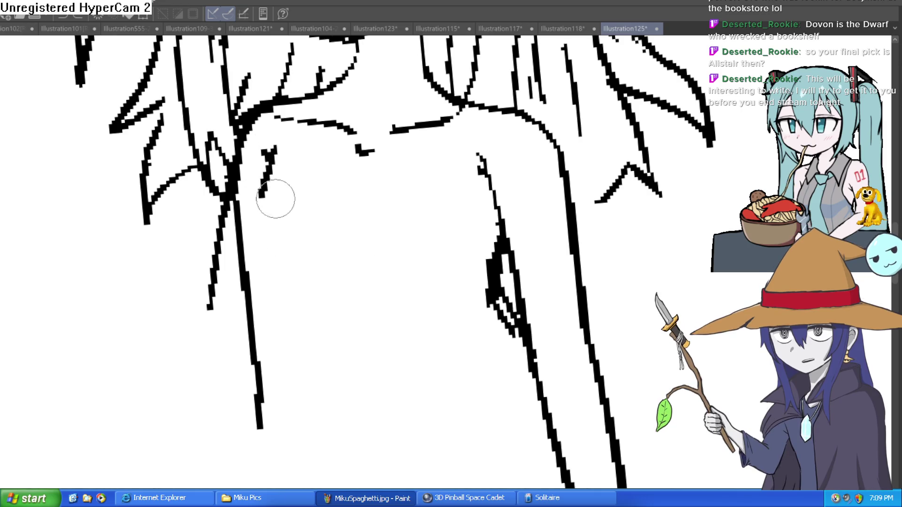
{"action": "key", "text": "ctrl+z"}
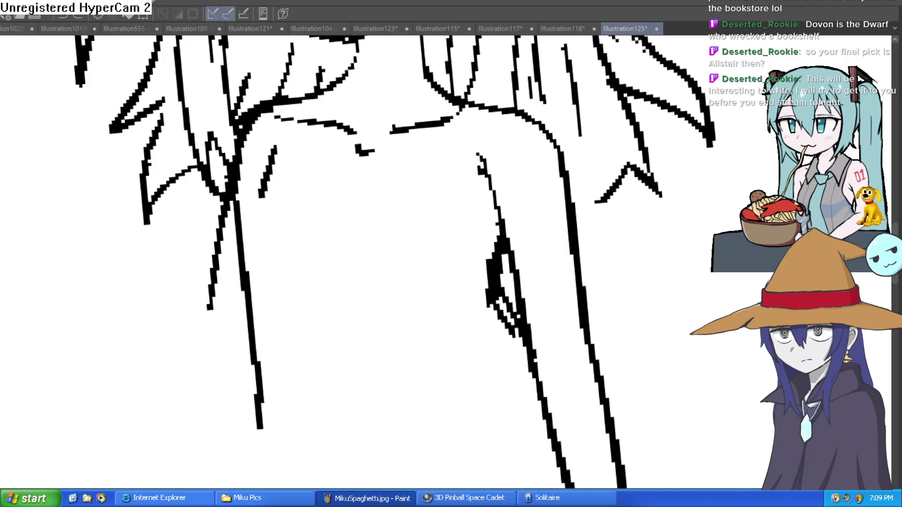
{"action": "mouse_move", "coordinate": [275, 155]}
{"action": "left_mouse_down"}
{"action": "mouse_move", "coordinate": [255, 227]}
{"action": "mouse_move", "coordinate": [285, 295]}
{"action": "mouse_move", "coordinate": [256, 197]}
{"action": "left_mouse_up"}
{"action": "left_click_drag", "start_coordinate": [482, 272], "coordinate": [409, 263]}
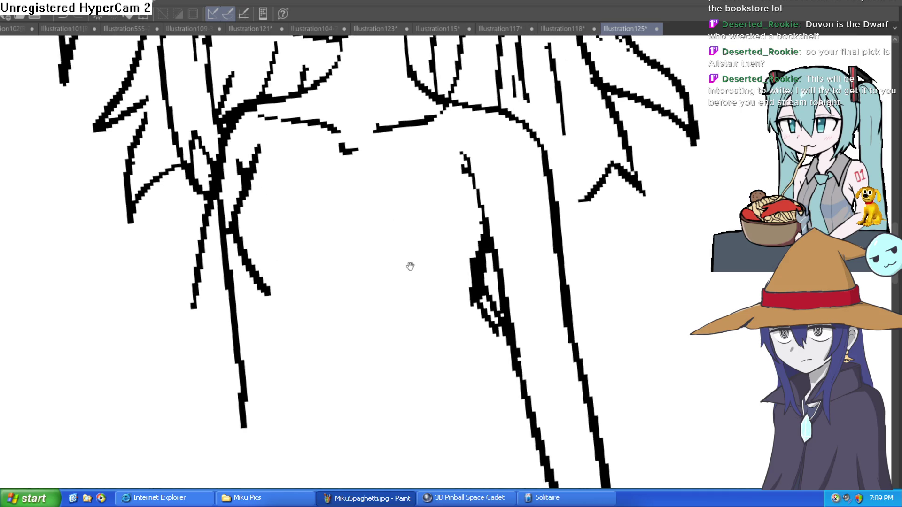
{"action": "left_click_drag", "start_coordinate": [300, 270], "coordinate": [343, 289]}
{"action": "left_click_drag", "start_coordinate": [356, 292], "coordinate": [381, 280]}
{"action": "scroll", "coordinate": [393, 273], "scroll_direction": "down", "scroll_amount": 3}
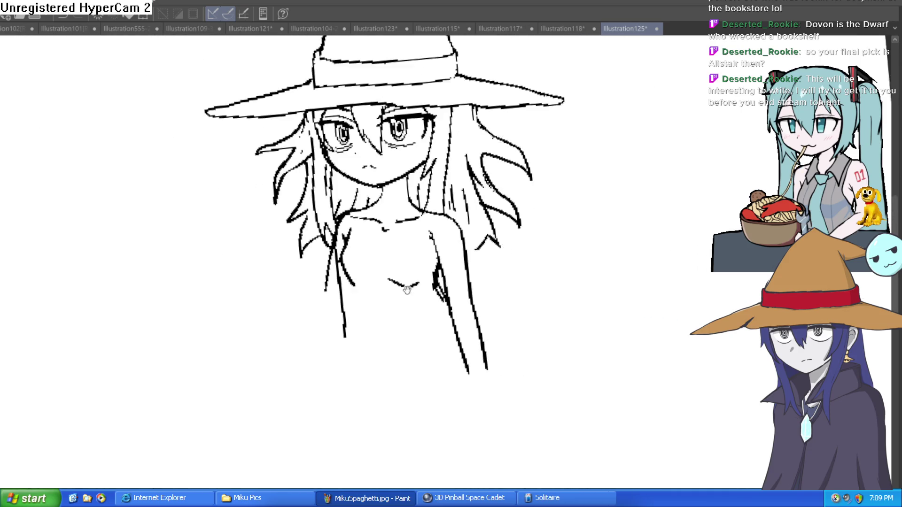
{"action": "scroll", "coordinate": [465, 259], "scroll_direction": "up", "scroll_amount": 3}
{"action": "left_click_drag", "start_coordinate": [356, 271], "coordinate": [375, 305]}
Erase the short stroke under the chin and extend the open body line downward
{"action": "left_click_drag", "start_coordinate": [574, 198], "coordinate": [535, 207]}
{"action": "scroll", "coordinate": [534, 207], "scroll_direction": "down", "scroll_amount": 5}
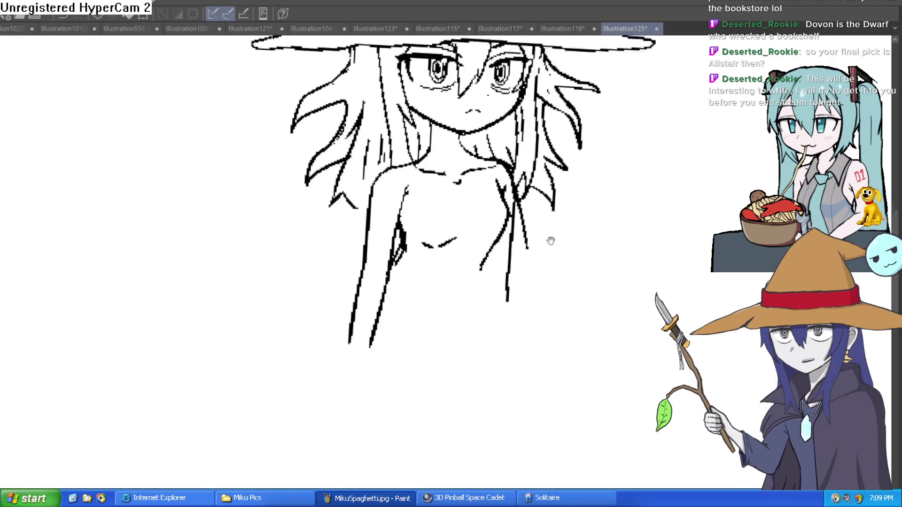
{"action": "scroll", "coordinate": [424, 198], "scroll_direction": "up", "scroll_amount": 4}
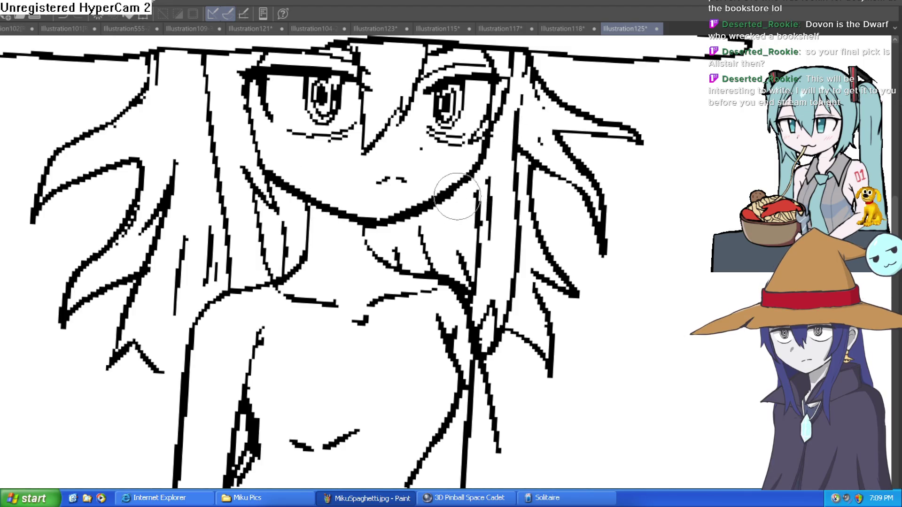
{"action": "mouse_move", "coordinate": [366, 235]}
{"action": "left_mouse_down"}
{"action": "mouse_move", "coordinate": [365, 272]}
{"action": "mouse_move", "coordinate": [411, 277]}
{"action": "left_mouse_up"}
{"action": "scroll", "coordinate": [412, 277], "scroll_direction": "down", "scroll_amount": 5}
{"action": "scroll", "coordinate": [454, 282], "scroll_direction": "up", "scroll_amount": 5}
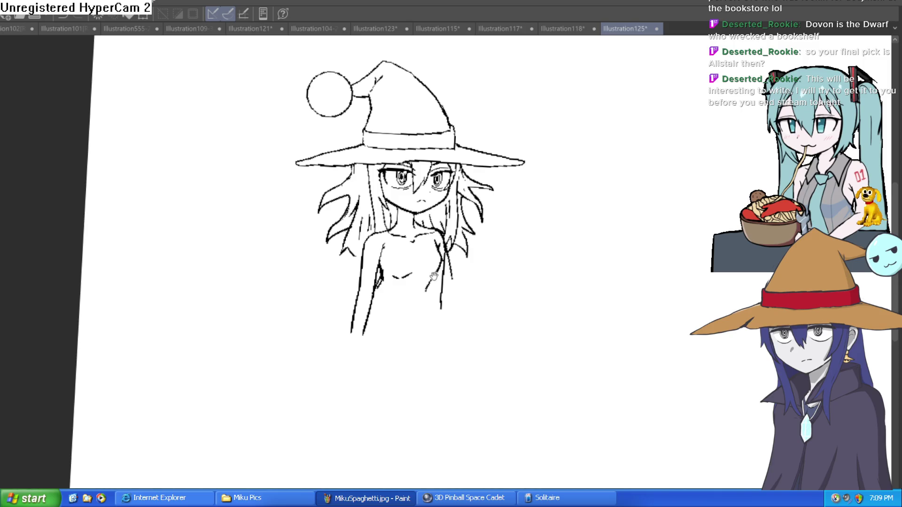
{"action": "left_click_drag", "start_coordinate": [427, 295], "coordinate": [455, 369]}
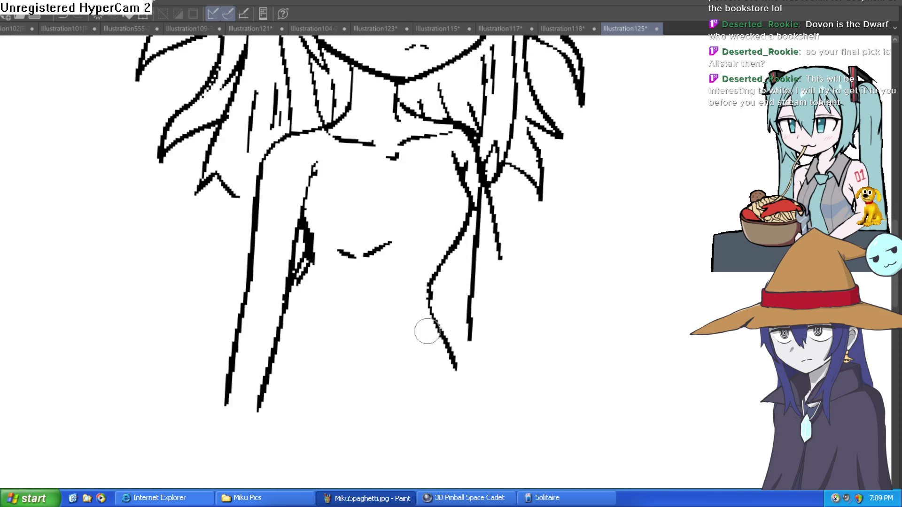
{"action": "left_click_drag", "start_coordinate": [306, 266], "coordinate": [289, 392]}
{"action": "key", "text": "ctrl+z"}
{"action": "key", "text": "ctrl+z"}
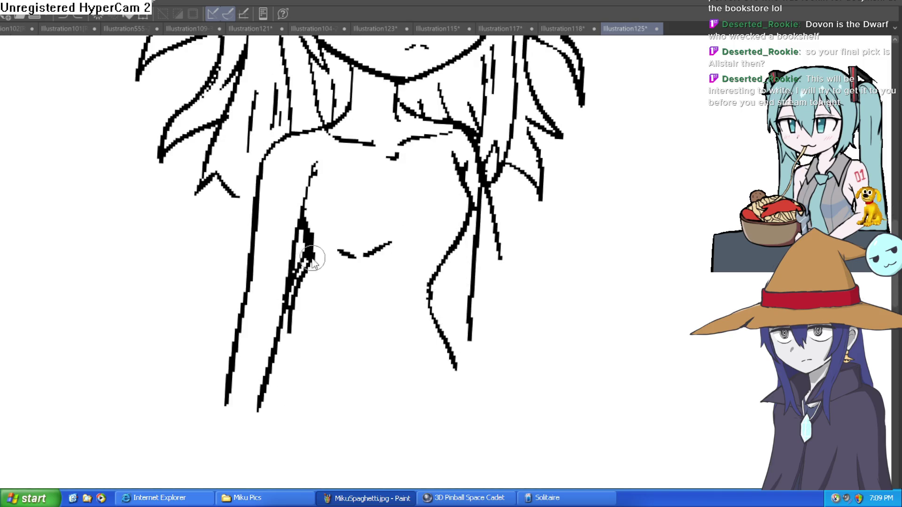
Thicken the arm line and extend the torso's right contour and lower curves
{"action": "left_click_drag", "start_coordinate": [308, 267], "coordinate": [291, 289]}
{"action": "mouse_move", "coordinate": [307, 242]}
{"action": "left_mouse_down"}
{"action": "mouse_move", "coordinate": [302, 252]}
{"action": "mouse_move", "coordinate": [302, 232]}
{"action": "mouse_move", "coordinate": [302, 282]}
{"action": "mouse_move", "coordinate": [288, 287]}
{"action": "mouse_move", "coordinate": [307, 275]}
{"action": "left_mouse_up"}
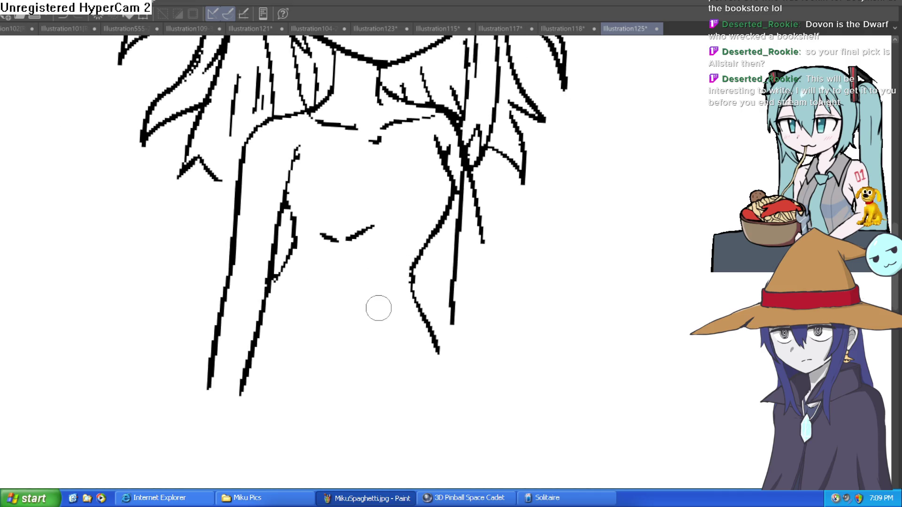
{"action": "left_click_drag", "start_coordinate": [373, 301], "coordinate": [380, 339]}
{"action": "left_click_drag", "start_coordinate": [436, 338], "coordinate": [418, 306]}
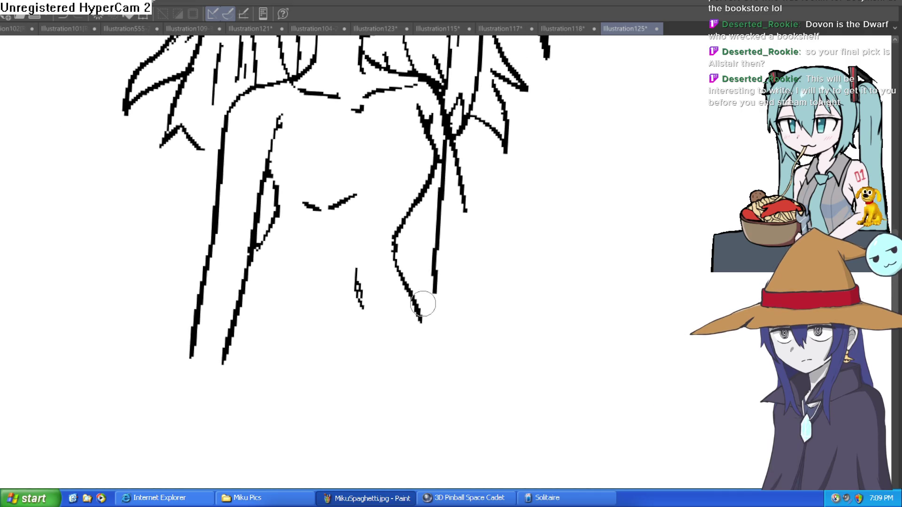
{"action": "mouse_move", "coordinate": [293, 361]}
{"action": "left_mouse_down"}
{"action": "mouse_move", "coordinate": [362, 373]}
{"action": "mouse_move", "coordinate": [386, 356]}
{"action": "mouse_move", "coordinate": [347, 366]}
{"action": "left_mouse_up"}
{"action": "left_click_drag", "start_coordinate": [394, 258], "coordinate": [422, 317]}
{"action": "mouse_move", "coordinate": [403, 280]}
{"action": "left_mouse_down"}
{"action": "mouse_move", "coordinate": [432, 317]}
{"action": "mouse_move", "coordinate": [454, 411]}
{"action": "mouse_move", "coordinate": [427, 268]}
{"action": "left_mouse_up"}
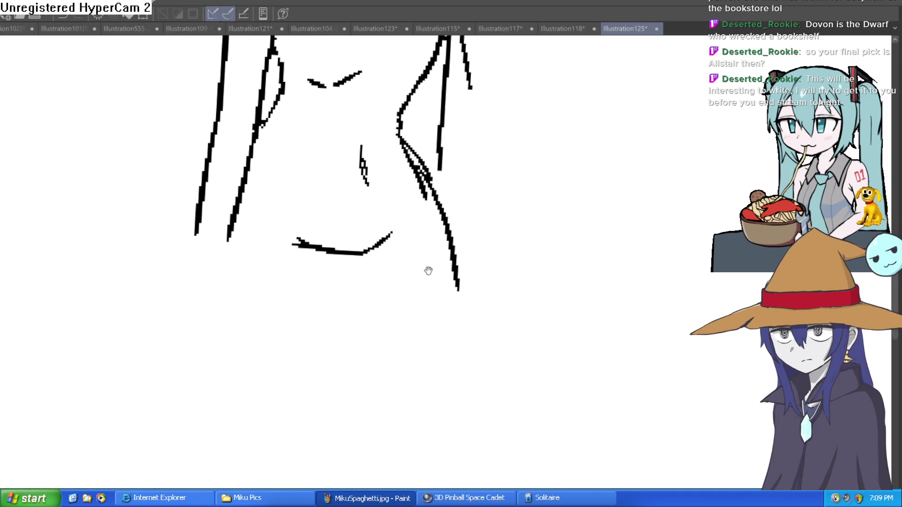
{"action": "left_click_drag", "start_coordinate": [366, 251], "coordinate": [398, 219]}
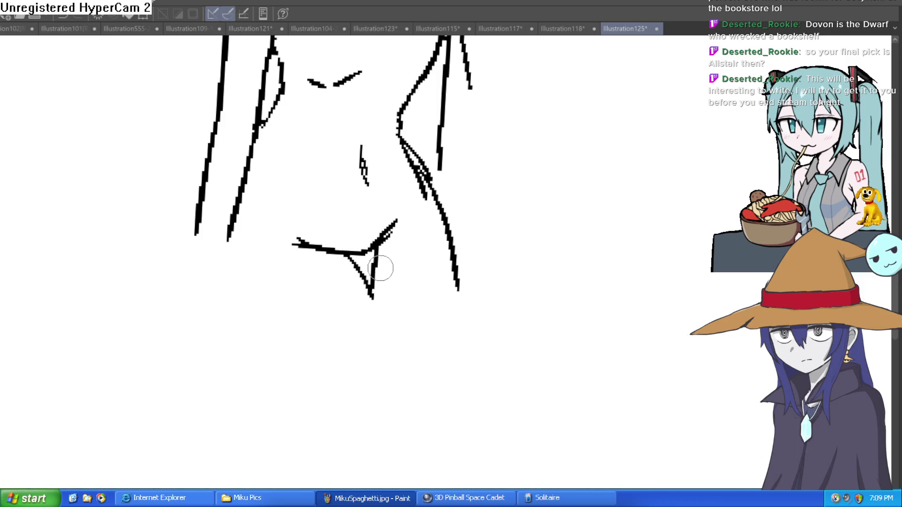
Ink a long leg line down from the hips after undoing two misplaced attempts
{"action": "mouse_move", "coordinate": [372, 298]}
{"action": "left_mouse_down"}
{"action": "mouse_move", "coordinate": [346, 256]}
{"action": "mouse_move", "coordinate": [362, 306]}
{"action": "mouse_move", "coordinate": [354, 432]}
{"action": "left_mouse_up"}
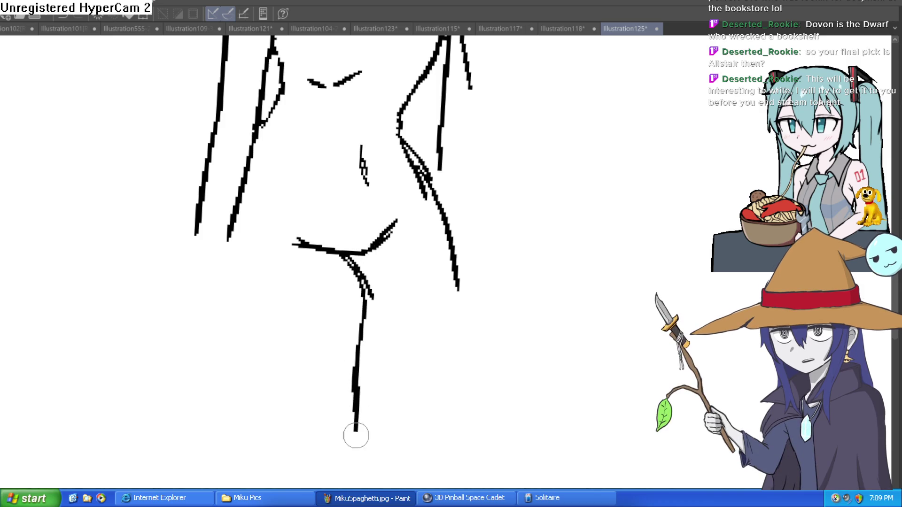
{"action": "key", "text": "ctrl+z"}
{"action": "left_click_drag", "start_coordinate": [350, 256], "coordinate": [356, 441]}
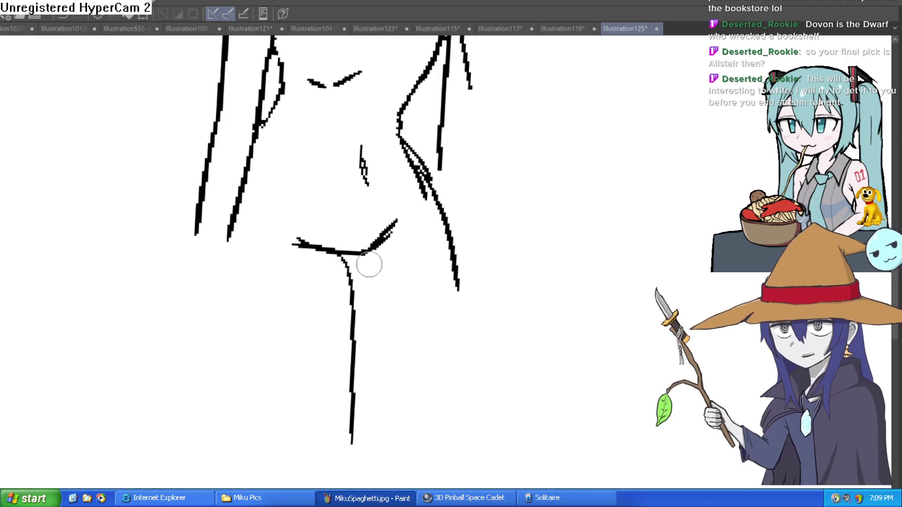
{"action": "key", "text": "ctrl+z"}
{"action": "left_click_drag", "start_coordinate": [347, 259], "coordinate": [409, 424]}
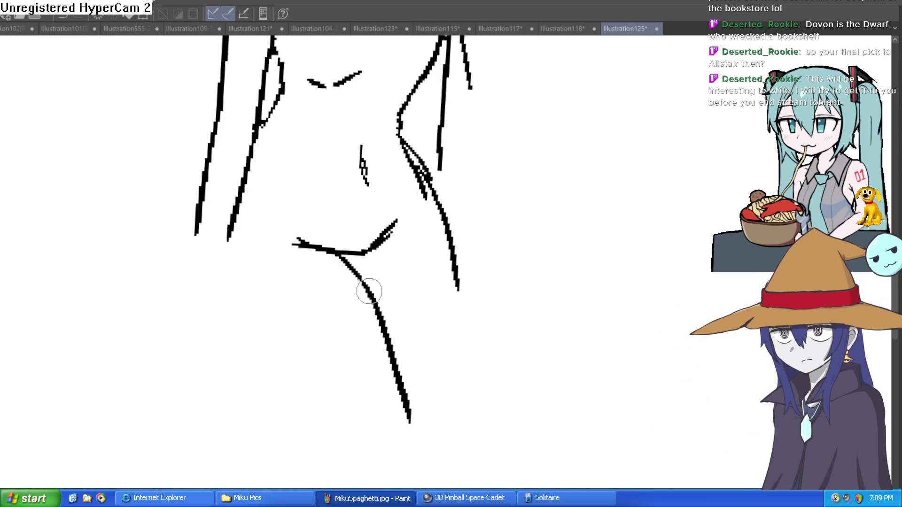
{"action": "left_click_drag", "start_coordinate": [366, 291], "coordinate": [368, 239]}
{"action": "left_click_drag", "start_coordinate": [453, 260], "coordinate": [485, 397]}
Draw both legs' outer and inner contours down to the lower thighs
{"action": "mouse_move", "coordinate": [276, 113]}
{"action": "left_mouse_down"}
{"action": "mouse_move", "coordinate": [247, 225]}
{"action": "mouse_move", "coordinate": [247, 301]}
{"action": "left_mouse_up"}
{"action": "left_click_drag", "start_coordinate": [253, 286], "coordinate": [330, 422]}
{"action": "left_click_drag", "start_coordinate": [447, 370], "coordinate": [440, 232]}
{"action": "left_click_drag", "start_coordinate": [403, 277], "coordinate": [347, 428]}
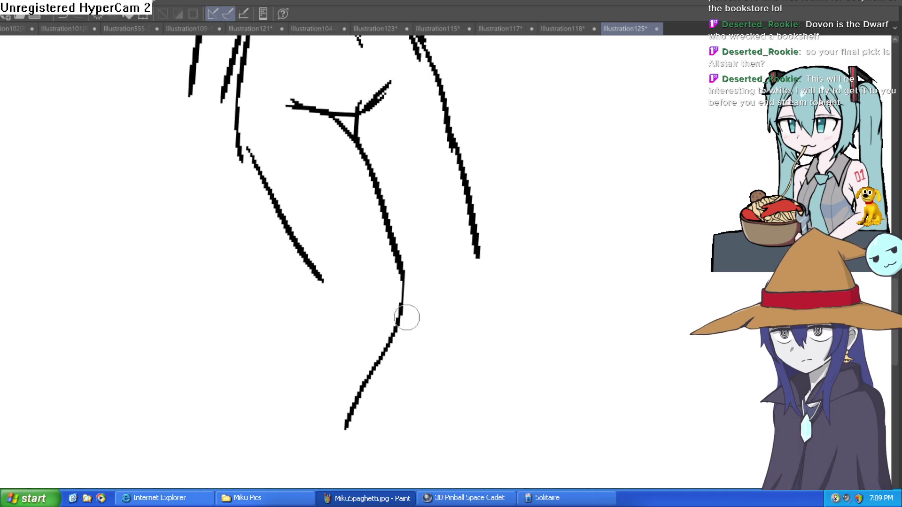
{"action": "mouse_move", "coordinate": [478, 230]}
{"action": "left_mouse_down"}
{"action": "mouse_move", "coordinate": [469, 286]}
{"action": "mouse_move", "coordinate": [404, 409]}
{"action": "mouse_move", "coordinate": [398, 438]}
{"action": "left_mouse_up"}
{"action": "mouse_move", "coordinate": [318, 276]}
{"action": "left_mouse_down"}
{"action": "mouse_move", "coordinate": [334, 294]}
{"action": "mouse_move", "coordinate": [267, 433]}
{"action": "left_mouse_up"}
Zoom out to check the figure and erase the leg lines around the knees
{"action": "scroll", "coordinate": [404, 275], "scroll_direction": "down", "scroll_amount": 5}
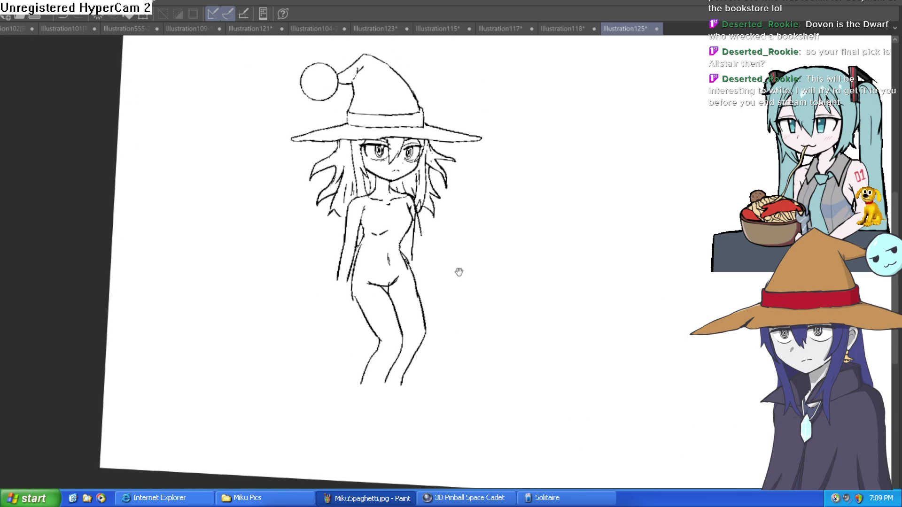
{"action": "scroll", "coordinate": [451, 277], "scroll_direction": "up", "scroll_amount": 5}
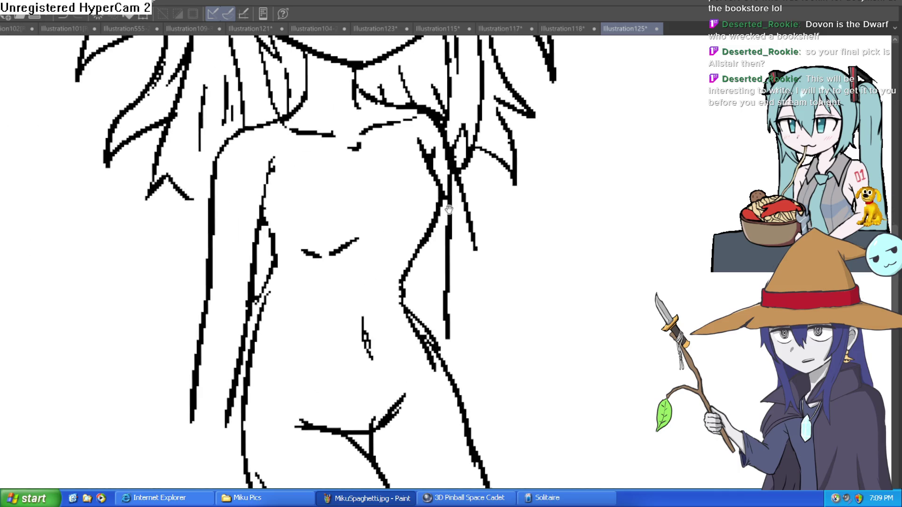
{"action": "scroll", "coordinate": [430, 229], "scroll_direction": "down", "scroll_amount": 3}
{"action": "scroll", "coordinate": [497, 270], "scroll_direction": "down", "scroll_amount": 2}
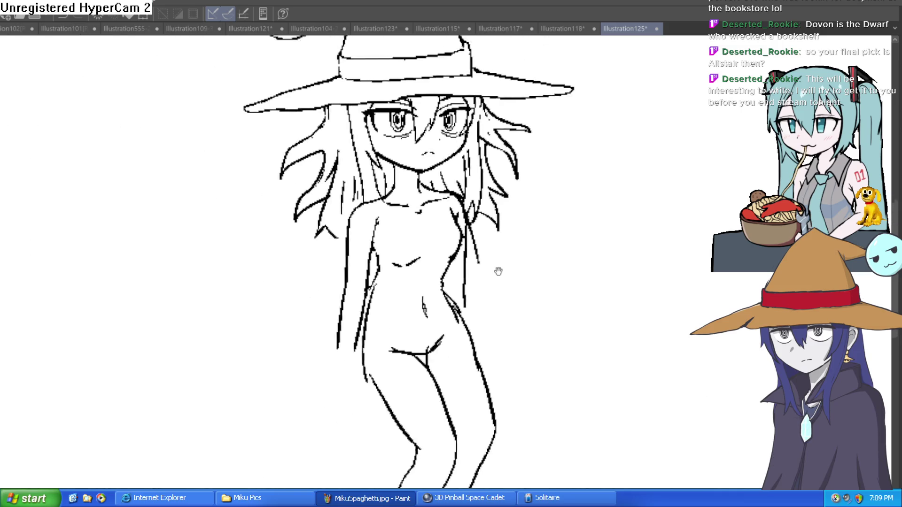
{"action": "left_click_drag", "start_coordinate": [510, 274], "coordinate": [492, 227]}
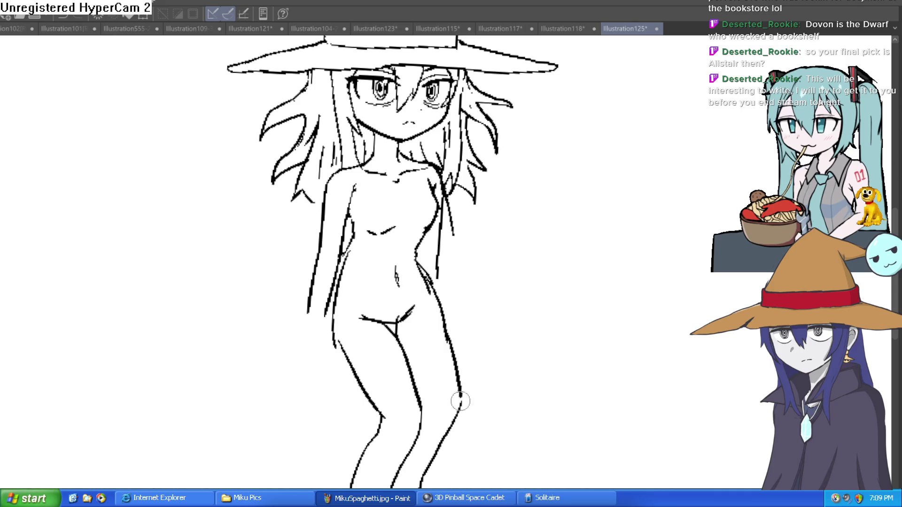
{"action": "mouse_move", "coordinate": [461, 402]}
{"action": "left_mouse_down"}
{"action": "mouse_move", "coordinate": [402, 418]}
{"action": "mouse_move", "coordinate": [384, 405]}
{"action": "mouse_move", "coordinate": [429, 383]}
{"action": "mouse_move", "coordinate": [400, 467]}
{"action": "mouse_move", "coordinate": [422, 477]}
{"action": "mouse_move", "coordinate": [431, 473]}
{"action": "mouse_move", "coordinate": [392, 475]}
{"action": "mouse_move", "coordinate": [379, 441]}
{"action": "left_mouse_up"}
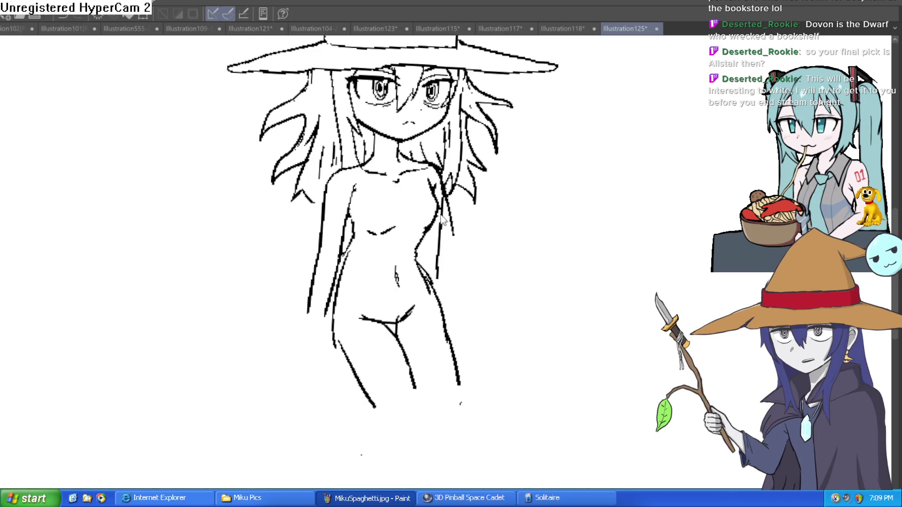
Erase the stray stroke along the torso's right side
{"action": "mouse_move", "coordinate": [440, 236]}
{"action": "left_mouse_down"}
{"action": "mouse_move", "coordinate": [435, 254]}
{"action": "mouse_move", "coordinate": [442, 222]}
{"action": "left_mouse_up"}
{"action": "left_click_drag", "start_coordinate": [481, 191], "coordinate": [483, 209]}
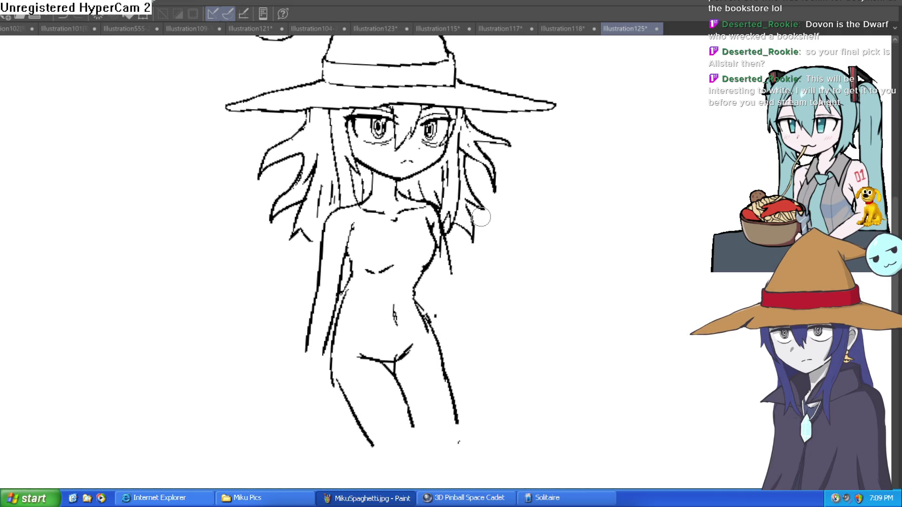
{"action": "mouse_move", "coordinate": [447, 265]}
{"action": "left_mouse_down"}
{"action": "mouse_move", "coordinate": [435, 214]}
{"action": "mouse_move", "coordinate": [453, 268]}
{"action": "left_mouse_up"}
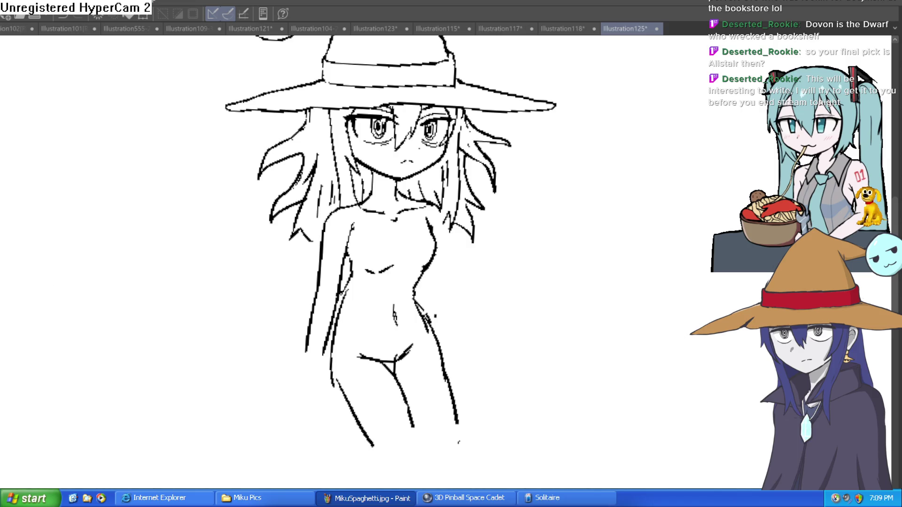
{"action": "scroll", "coordinate": [443, 207], "scroll_direction": "up", "scroll_amount": 5}
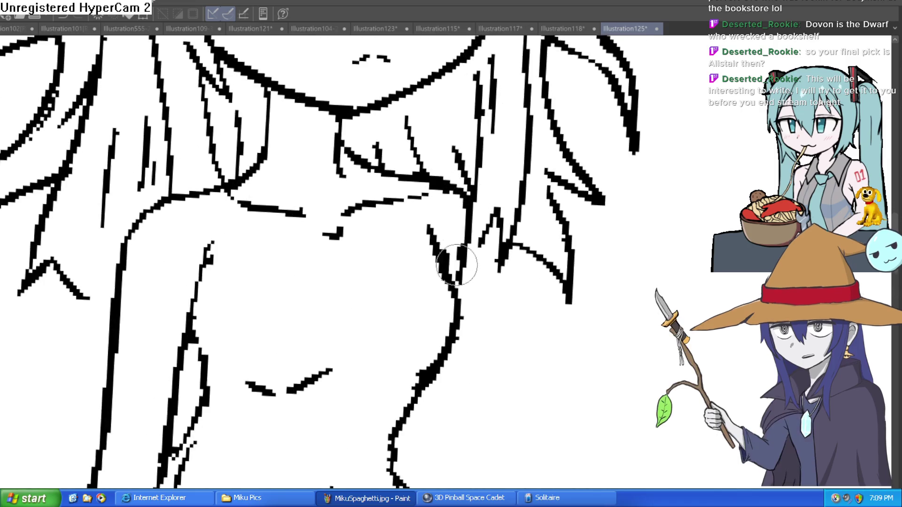
Undo a trial shoulder stroke, then ink the crotch line and a reinforced inner thigh line
{"action": "mouse_move", "coordinate": [451, 282]}
{"action": "left_mouse_down"}
{"action": "mouse_move", "coordinate": [451, 190]}
{"action": "mouse_move", "coordinate": [455, 281]}
{"action": "mouse_move", "coordinate": [426, 227]}
{"action": "mouse_move", "coordinate": [447, 227]}
{"action": "mouse_move", "coordinate": [431, 221]}
{"action": "mouse_move", "coordinate": [462, 235]}
{"action": "mouse_move", "coordinate": [469, 222]}
{"action": "left_mouse_up"}
{"action": "key", "text": "ctrl+z"}
{"action": "scroll", "coordinate": [422, 234], "scroll_direction": "down", "scroll_amount": 3}
{"action": "scroll", "coordinate": [463, 209], "scroll_direction": "down", "scroll_amount": 2}
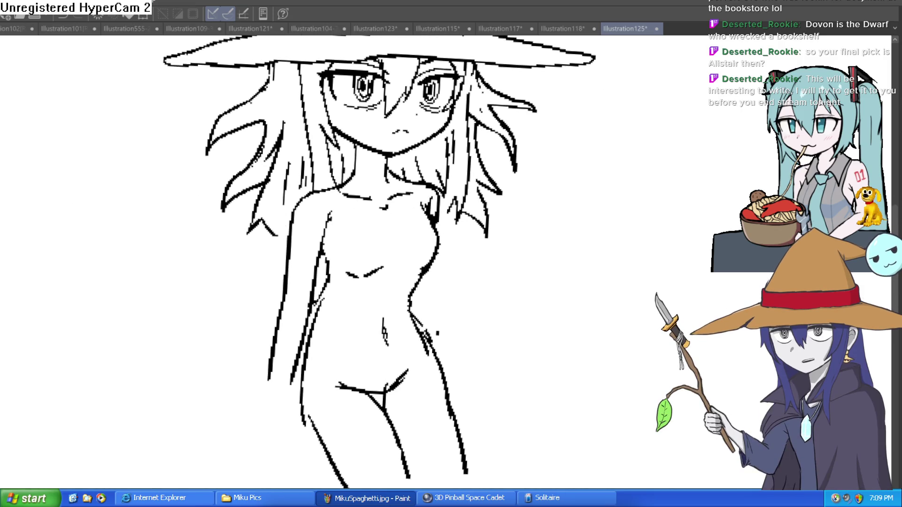
{"action": "scroll", "coordinate": [459, 202], "scroll_direction": "up", "scroll_amount": 1}
{"action": "scroll", "coordinate": [382, 181], "scroll_direction": "down", "scroll_amount": 3}
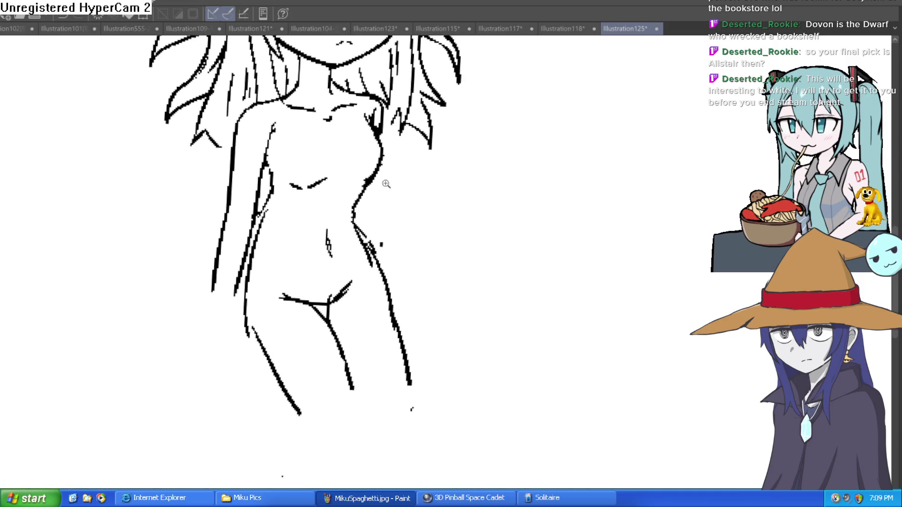
{"action": "scroll", "coordinate": [332, 217], "scroll_direction": "up", "scroll_amount": 3}
{"action": "left_click_drag", "start_coordinate": [296, 191], "coordinate": [270, 193]}
{"action": "left_click_drag", "start_coordinate": [329, 222], "coordinate": [351, 288]}
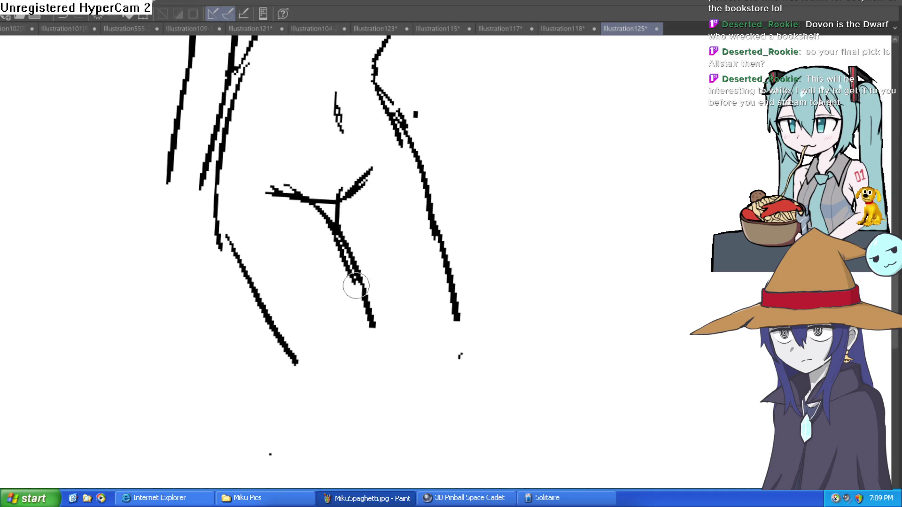
{"action": "left_click_drag", "start_coordinate": [338, 242], "coordinate": [359, 369]}
Add the left torso contour and long strokes down the thighs and both leg contours
{"action": "left_click_drag", "start_coordinate": [246, 64], "coordinate": [244, 227]}
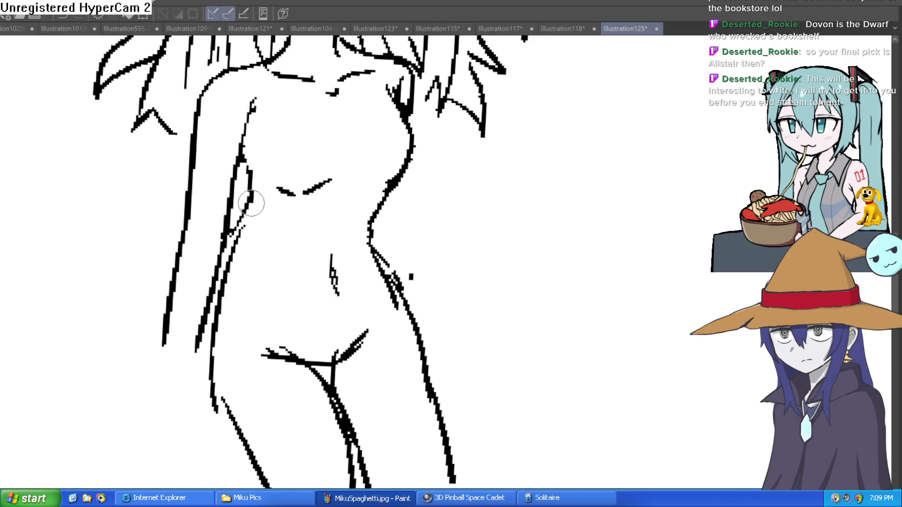
{"action": "mouse_move", "coordinate": [243, 168]}
{"action": "left_mouse_down"}
{"action": "mouse_move", "coordinate": [252, 188]}
{"action": "mouse_move", "coordinate": [237, 221]}
{"action": "mouse_move", "coordinate": [219, 402]}
{"action": "mouse_move", "coordinate": [206, 260]}
{"action": "mouse_move", "coordinate": [261, 398]}
{"action": "left_mouse_up"}
{"action": "left_click_drag", "start_coordinate": [393, 163], "coordinate": [399, 292]}
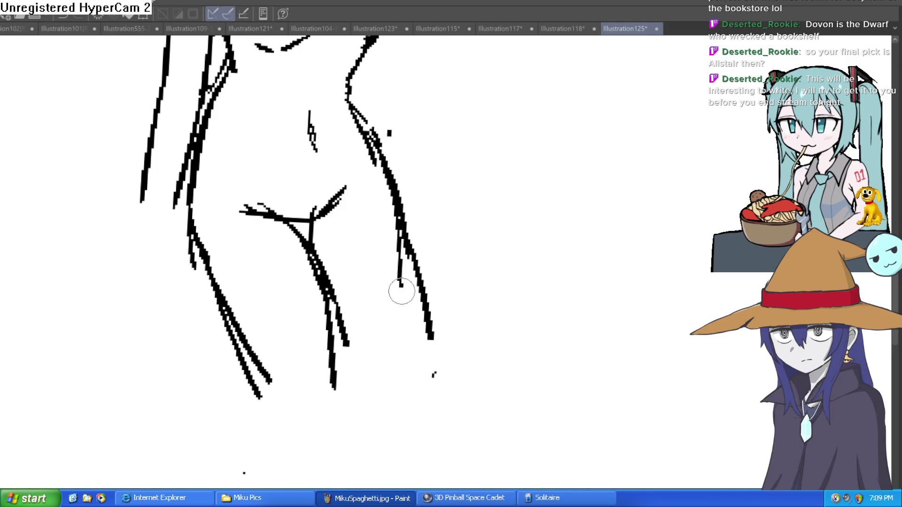
{"action": "left_click_drag", "start_coordinate": [392, 235], "coordinate": [400, 366]}
{"action": "left_click_drag", "start_coordinate": [334, 374], "coordinate": [334, 408]}
{"action": "mouse_move", "coordinate": [334, 407]}
{"action": "left_mouse_down"}
{"action": "mouse_move", "coordinate": [347, 302]}
{"action": "mouse_move", "coordinate": [334, 272]}
{"action": "mouse_move", "coordinate": [323, 438]}
{"action": "left_mouse_up"}
{"action": "mouse_move", "coordinate": [272, 243]}
{"action": "left_mouse_down"}
{"action": "mouse_move", "coordinate": [274, 375]}
{"action": "mouse_move", "coordinate": [291, 436]}
{"action": "left_mouse_up"}
{"action": "left_click_drag", "start_coordinate": [400, 160], "coordinate": [353, 369]}
Erase the right waist contour and fit the whole figure in view
{"action": "scroll", "coordinate": [390, 331], "scroll_direction": "down", "scroll_amount": 4}
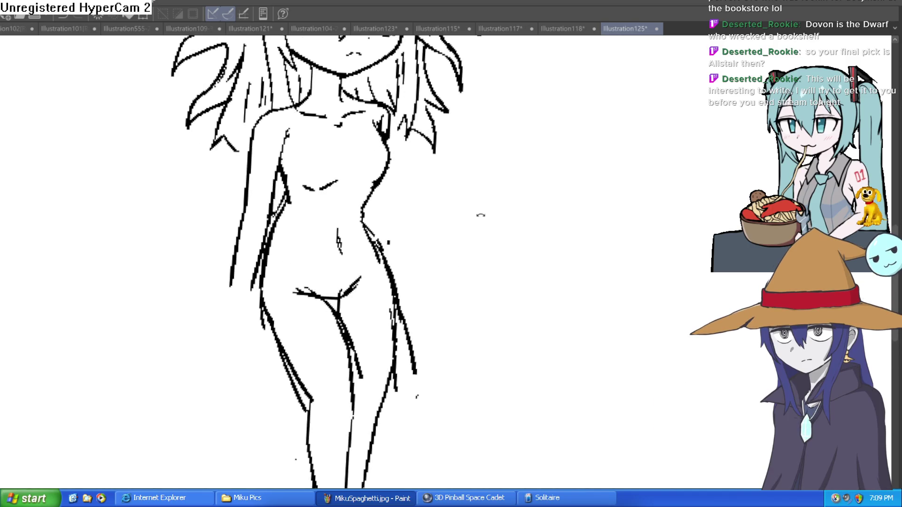
{"action": "scroll", "coordinate": [477, 219], "scroll_direction": "up", "scroll_amount": 2}
{"action": "scroll", "coordinate": [474, 216], "scroll_direction": "down", "scroll_amount": 3}
{"action": "scroll", "coordinate": [483, 188], "scroll_direction": "up", "scroll_amount": 3}
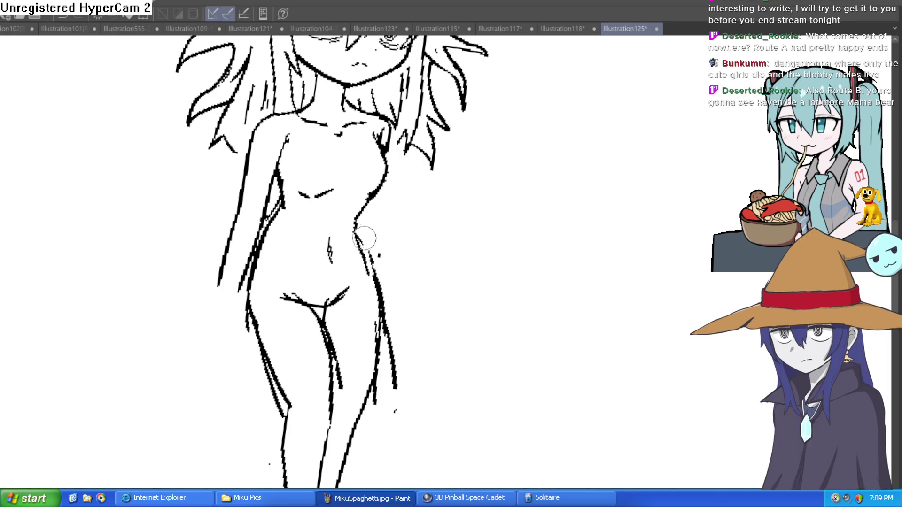
{"action": "mouse_move", "coordinate": [359, 228]}
{"action": "left_mouse_down"}
{"action": "mouse_move", "coordinate": [378, 252]}
{"action": "mouse_move", "coordinate": [373, 300]}
{"action": "mouse_move", "coordinate": [320, 332]}
{"action": "mouse_move", "coordinate": [301, 304]}
{"action": "mouse_move", "coordinate": [332, 368]}
{"action": "mouse_move", "coordinate": [322, 286]}
{"action": "left_mouse_up"}
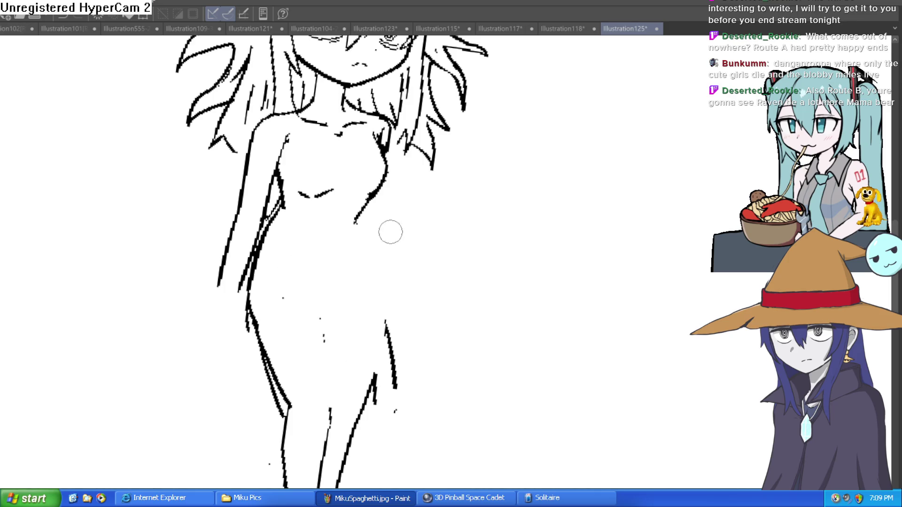
{"action": "key", "text": "ctrl+0"}
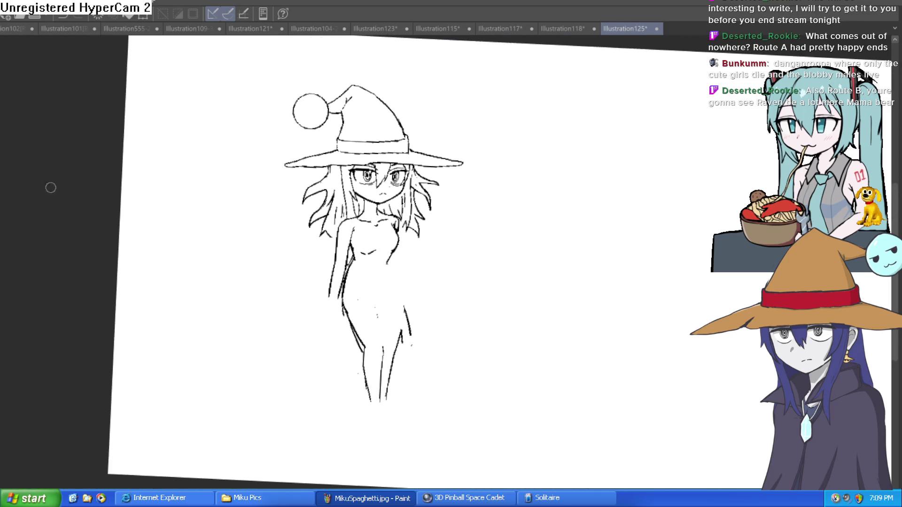
Redraw the right waist contour, belly curve, navel, inner thigh and right leg line
{"action": "left_click", "coordinate": [399, 267]}
{"action": "mouse_move", "coordinate": [382, 206]}
{"action": "left_mouse_down"}
{"action": "mouse_move", "coordinate": [350, 270]}
{"action": "mouse_move", "coordinate": [369, 318]}
{"action": "left_mouse_up"}
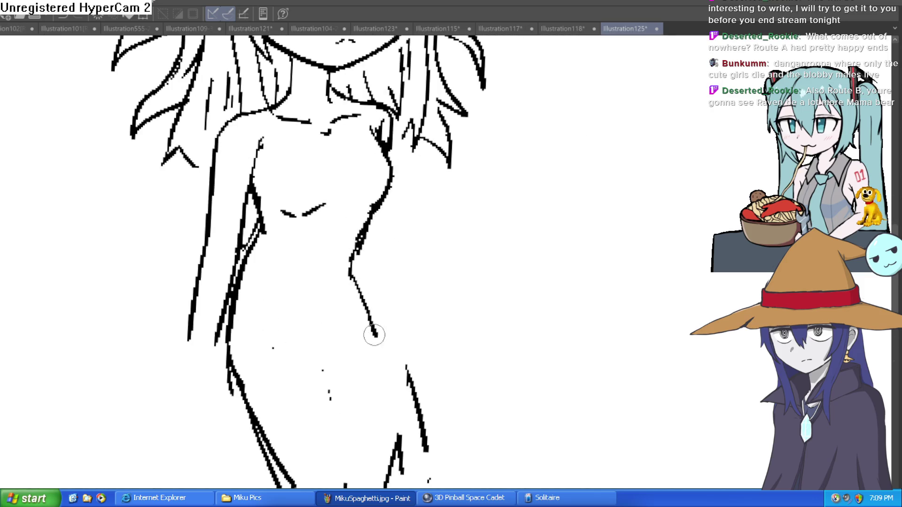
{"action": "mouse_move", "coordinate": [268, 335]}
{"action": "left_mouse_down"}
{"action": "mouse_move", "coordinate": [308, 353]}
{"action": "mouse_move", "coordinate": [344, 335]}
{"action": "left_mouse_up"}
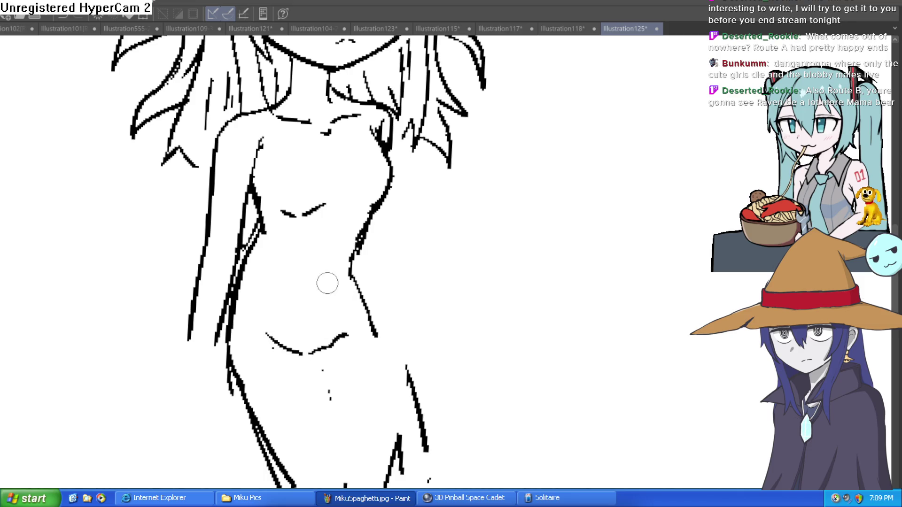
{"action": "mouse_move", "coordinate": [321, 267]}
{"action": "left_mouse_down"}
{"action": "mouse_move", "coordinate": [318, 283]}
{"action": "mouse_move", "coordinate": [348, 249]}
{"action": "mouse_move", "coordinate": [340, 219]}
{"action": "left_mouse_up"}
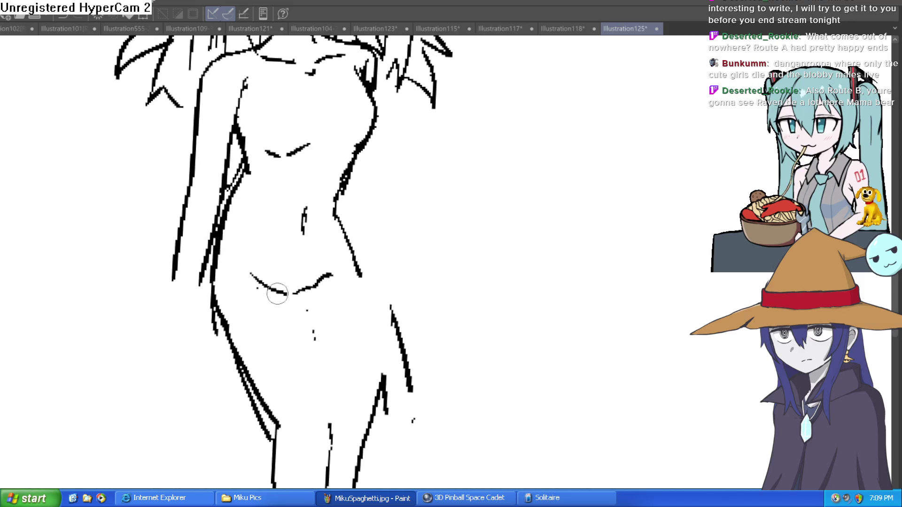
{"action": "mouse_move", "coordinate": [251, 276]}
{"action": "left_mouse_down"}
{"action": "mouse_move", "coordinate": [298, 300]}
{"action": "mouse_move", "coordinate": [318, 269]}
{"action": "mouse_move", "coordinate": [322, 227]}
{"action": "left_mouse_up"}
{"action": "left_click_drag", "start_coordinate": [297, 256], "coordinate": [324, 366]}
{"action": "mouse_move", "coordinate": [354, 216]}
{"action": "left_mouse_down"}
{"action": "mouse_move", "coordinate": [363, 250]}
{"action": "mouse_move", "coordinate": [350, 358]}
{"action": "left_mouse_up"}
Ink a curved chest line on the torso and redraw the hip line by the crotch
{"action": "left_click_drag", "start_coordinate": [407, 298], "coordinate": [407, 349]}
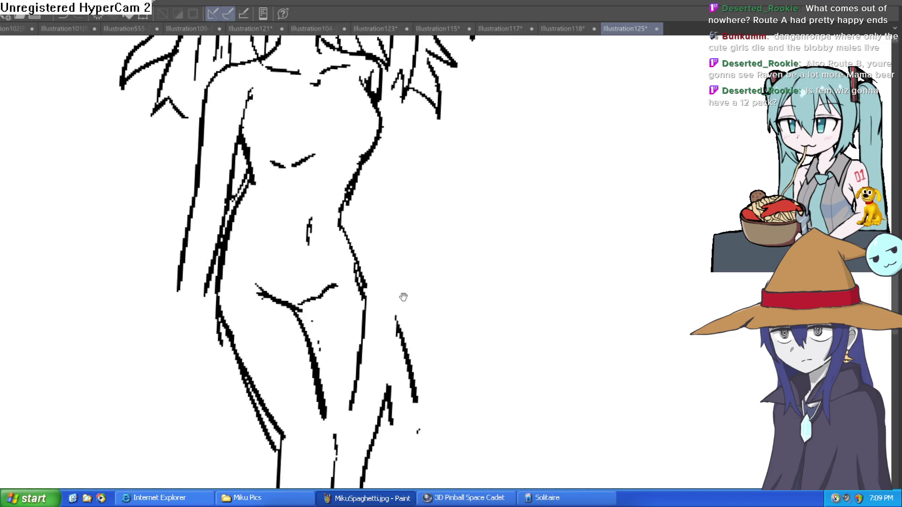
{"action": "left_click_drag", "start_coordinate": [403, 297], "coordinate": [403, 323]}
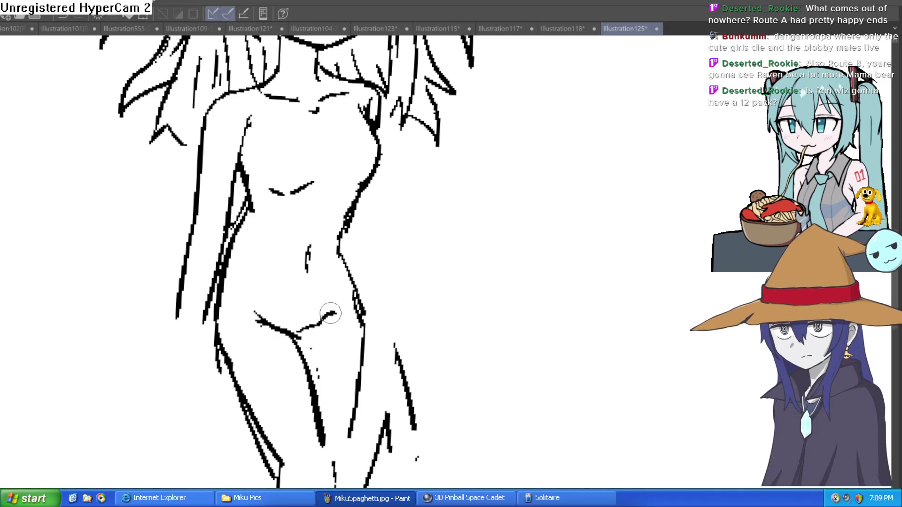
{"action": "mouse_move", "coordinate": [350, 216]}
{"action": "left_mouse_down"}
{"action": "mouse_move", "coordinate": [346, 254]}
{"action": "mouse_move", "coordinate": [367, 306]}
{"action": "mouse_move", "coordinate": [353, 435]}
{"action": "mouse_move", "coordinate": [362, 332]}
{"action": "mouse_move", "coordinate": [335, 252]}
{"action": "mouse_move", "coordinate": [353, 181]}
{"action": "mouse_move", "coordinate": [379, 173]}
{"action": "mouse_move", "coordinate": [371, 183]}
{"action": "left_mouse_up"}
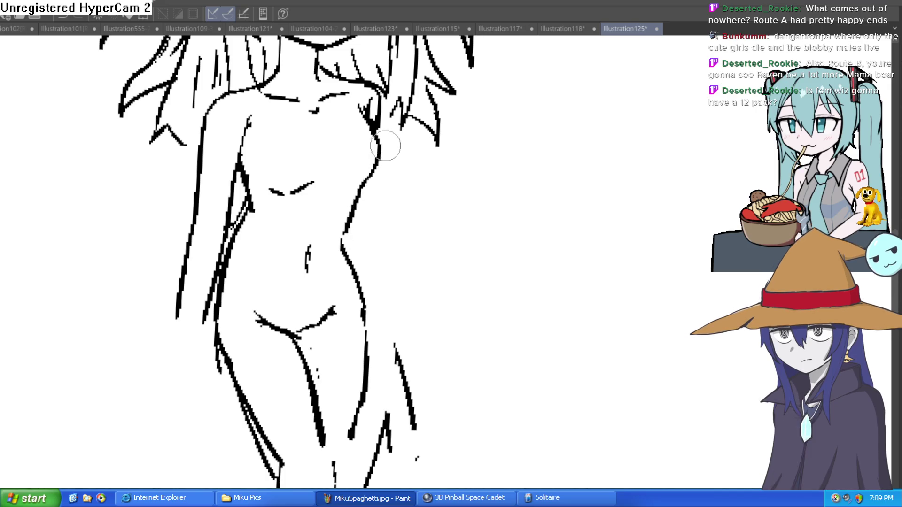
{"action": "scroll", "coordinate": [371, 184], "scroll_direction": "up", "scroll_amount": 2}
{"action": "left_click_drag", "start_coordinate": [296, 218], "coordinate": [283, 225]}
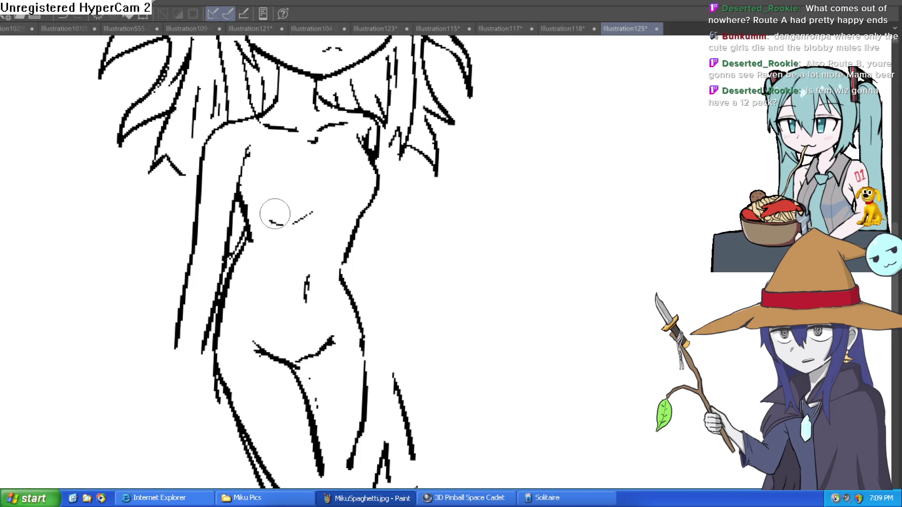
{"action": "scroll", "coordinate": [329, 202], "scroll_direction": "up", "scroll_amount": 4}
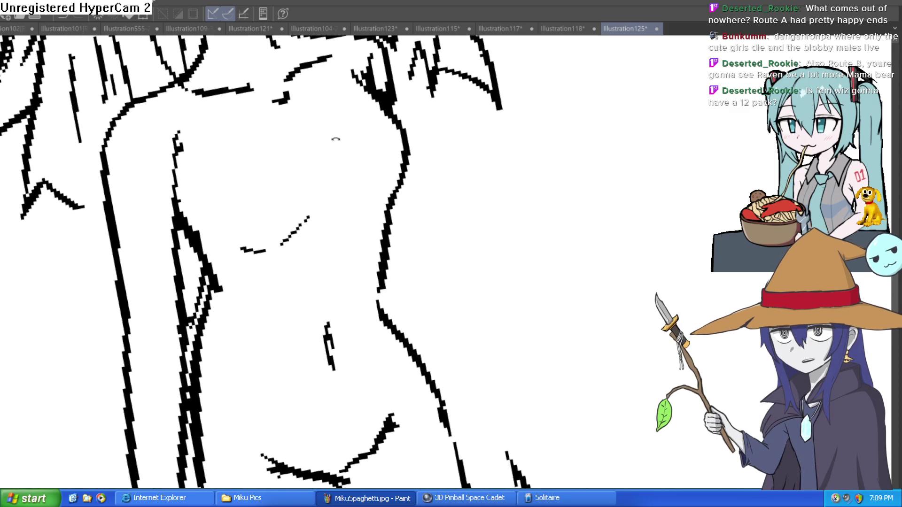
{"action": "left_click_drag", "start_coordinate": [268, 197], "coordinate": [302, 171]}
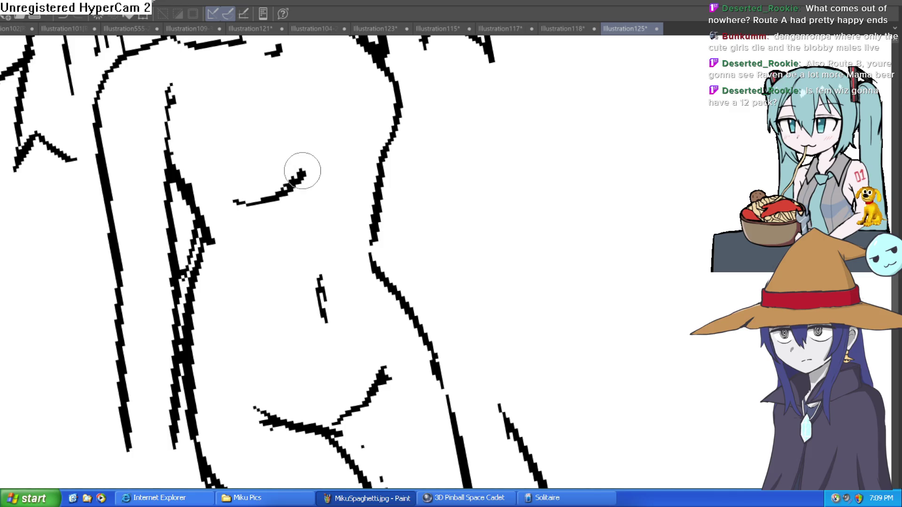
{"action": "scroll", "coordinate": [468, 203], "scroll_direction": "down", "scroll_amount": 2}
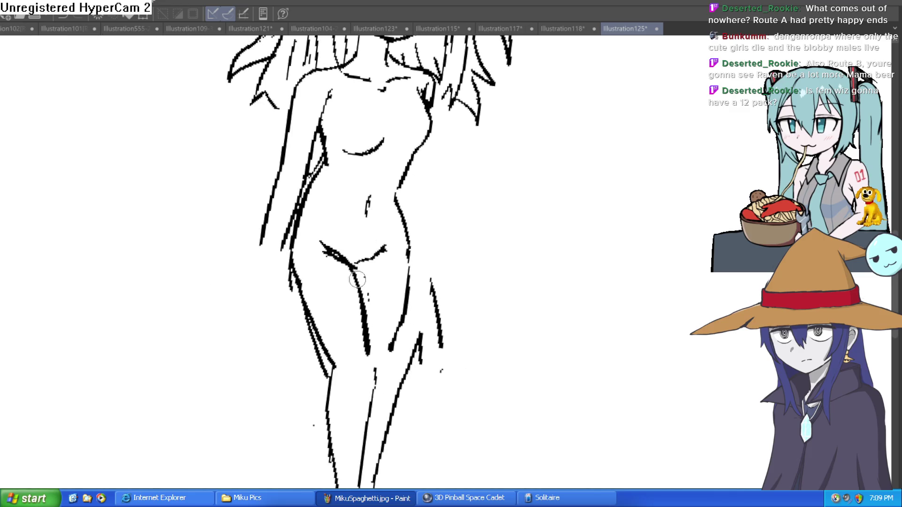
{"action": "left_click_drag", "start_coordinate": [319, 242], "coordinate": [346, 267]}
{"action": "scroll", "coordinate": [346, 266], "scroll_direction": "down", "scroll_amount": 5}
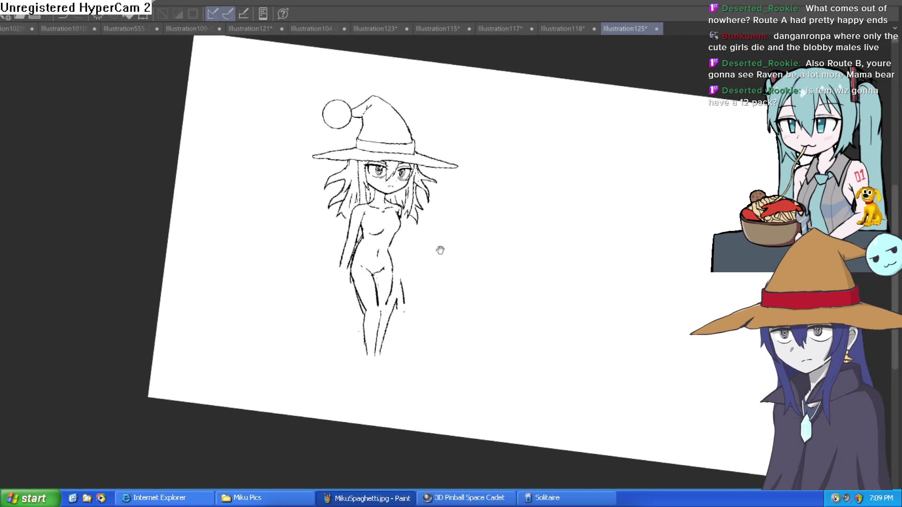
Erase the inner thigh and left leg contours
{"action": "scroll", "coordinate": [431, 246], "scroll_direction": "up", "scroll_amount": 5}
{"action": "left_click_drag", "start_coordinate": [342, 331], "coordinate": [282, 233]}
{"action": "mouse_move", "coordinate": [318, 307]}
{"action": "left_mouse_down"}
{"action": "mouse_move", "coordinate": [359, 403]}
{"action": "mouse_move", "coordinate": [382, 399]}
{"action": "mouse_move", "coordinate": [395, 421]}
{"action": "mouse_move", "coordinate": [429, 277]}
{"action": "mouse_move", "coordinate": [445, 290]}
{"action": "mouse_move", "coordinate": [404, 423]}
{"action": "mouse_move", "coordinate": [395, 226]}
{"action": "mouse_move", "coordinate": [406, 196]}
{"action": "left_mouse_up"}
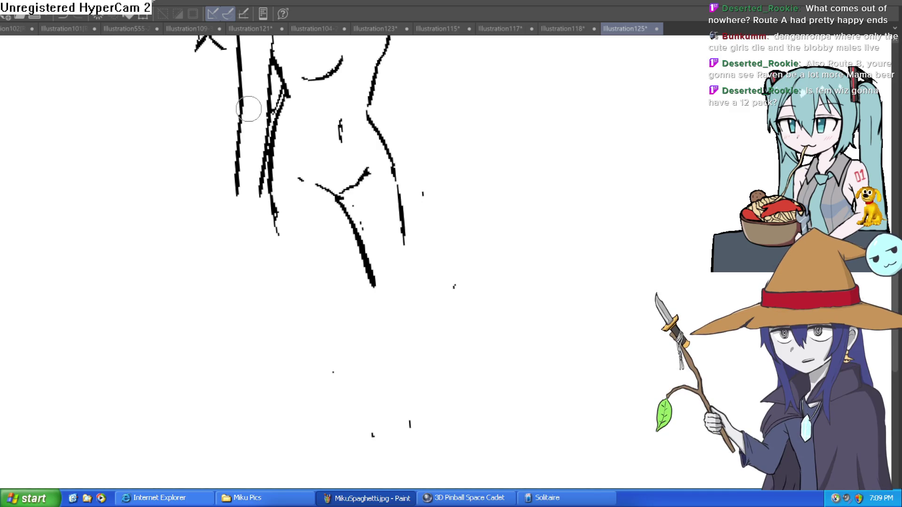
{"action": "mouse_move", "coordinate": [509, 145]}
{"action": "left_mouse_down"}
{"action": "mouse_move", "coordinate": [540, 209]}
{"action": "mouse_move", "coordinate": [531, 165]}
{"action": "mouse_move", "coordinate": [523, 246]}
{"action": "mouse_move", "coordinate": [516, 234]}
{"action": "left_mouse_up"}
{"action": "scroll", "coordinate": [516, 234], "scroll_direction": "down", "scroll_amount": 3}
{"action": "scroll", "coordinate": [499, 252], "scroll_direction": "up", "scroll_amount": 1}
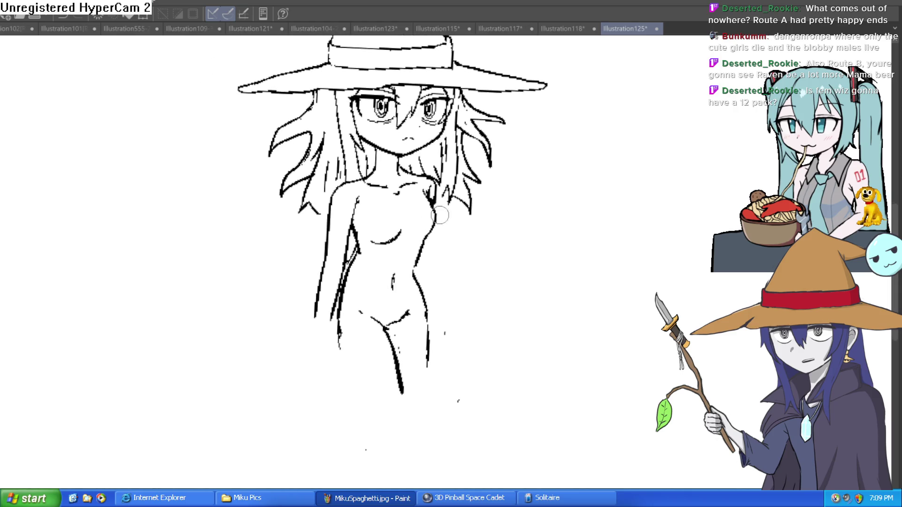
Draw a long line down the figure's left side, undoing a stray stroke beside the leg
{"action": "left_click", "coordinate": [429, 329]}
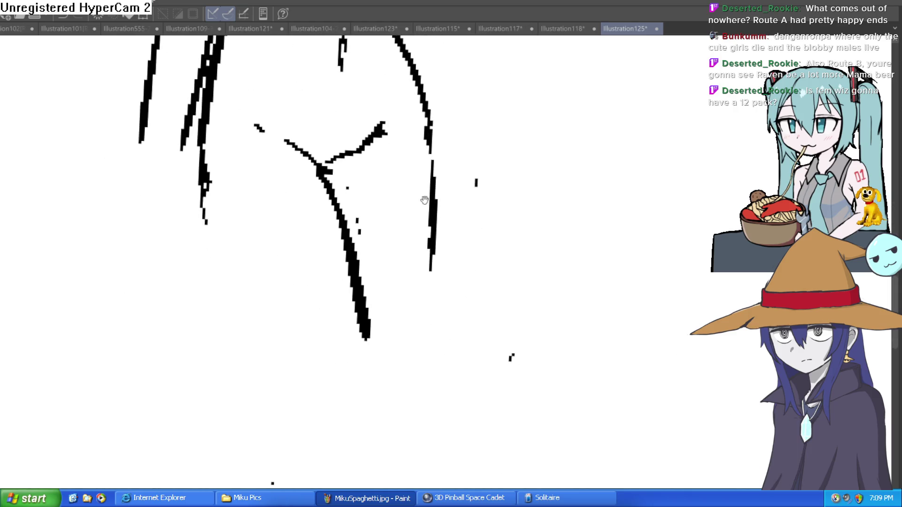
{"action": "scroll", "coordinate": [357, 220], "scroll_direction": "down", "scroll_amount": 3}
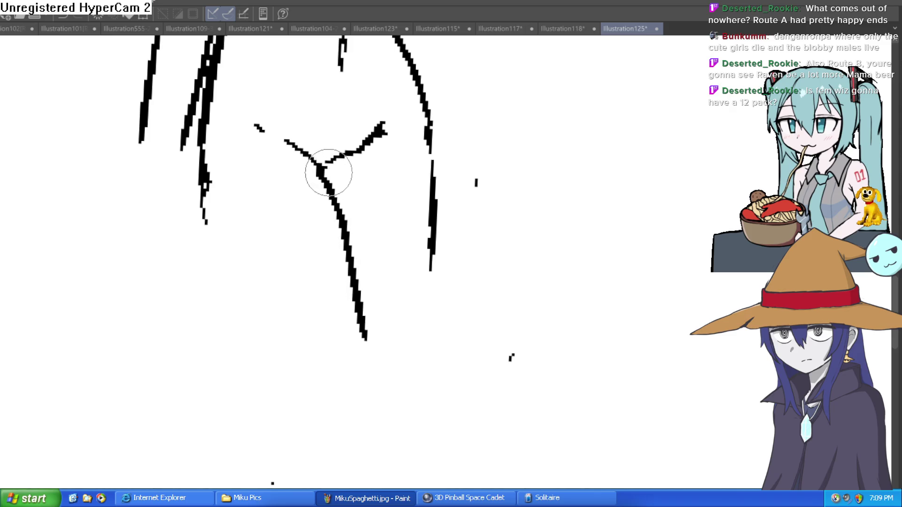
{"action": "scroll", "coordinate": [407, 226], "scroll_direction": "up", "scroll_amount": 2}
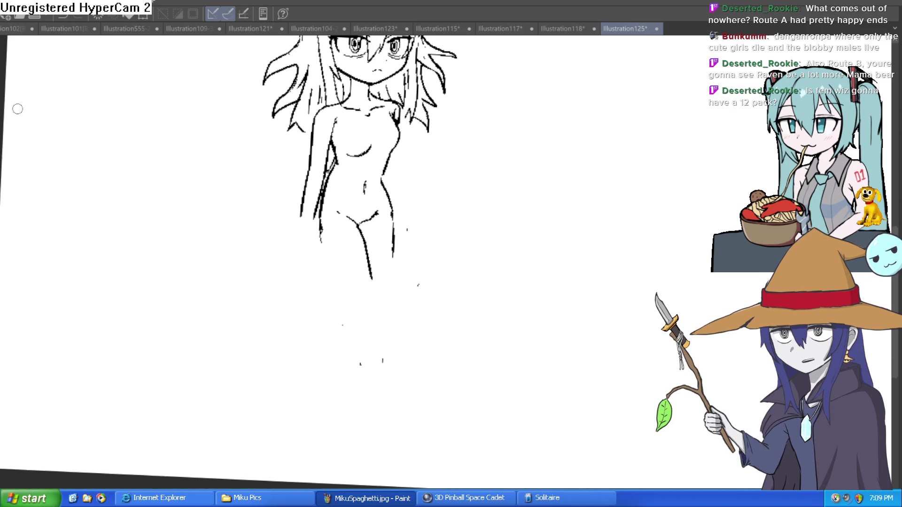
{"action": "scroll", "coordinate": [369, 225], "scroll_direction": "down", "scroll_amount": 2}
{"action": "scroll", "coordinate": [418, 218], "scroll_direction": "up", "scroll_amount": 2}
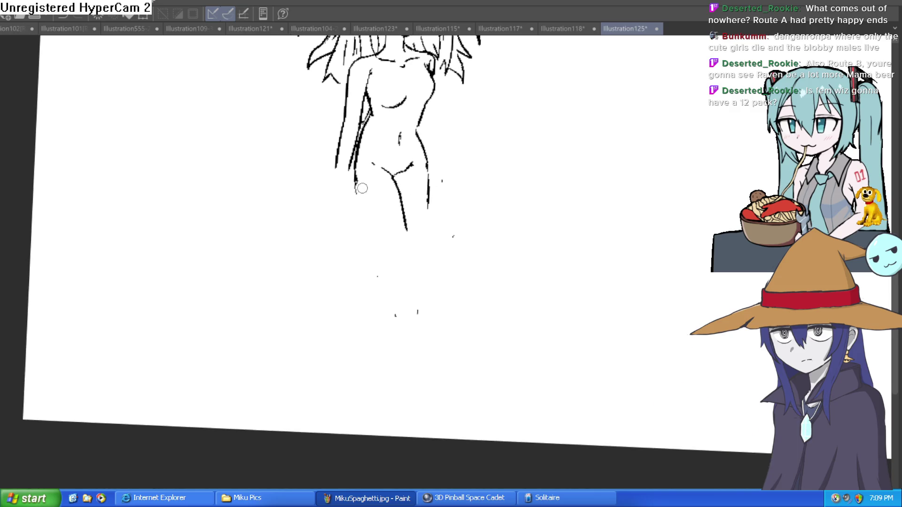
{"action": "scroll", "coordinate": [361, 188], "scroll_direction": "up", "scroll_amount": 3}
{"action": "scroll", "coordinate": [374, 108], "scroll_direction": "up", "scroll_amount": 3}
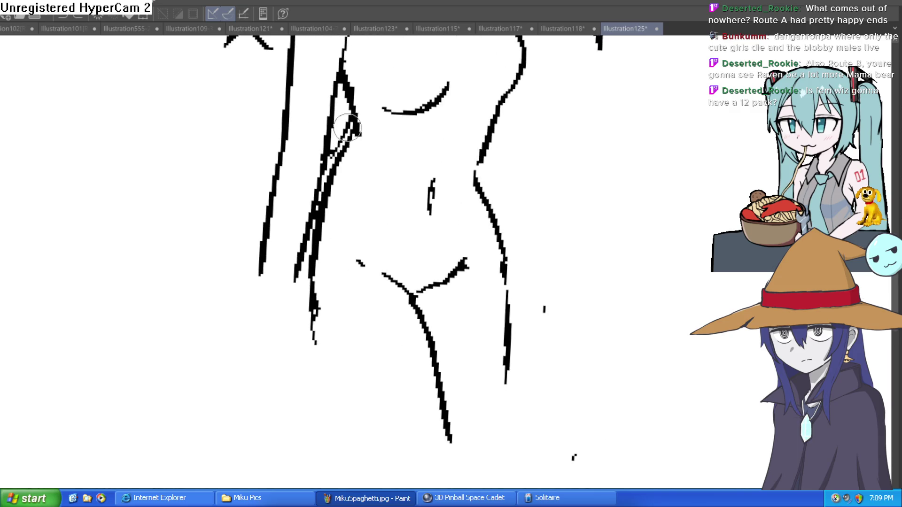
{"action": "mouse_move", "coordinate": [347, 126]}
{"action": "left_mouse_down"}
{"action": "mouse_move", "coordinate": [312, 254]}
{"action": "mouse_move", "coordinate": [308, 362]}
{"action": "mouse_move", "coordinate": [342, 479]}
{"action": "left_mouse_up"}
{"action": "left_click_drag", "start_coordinate": [493, 360], "coordinate": [440, 313]}
{"action": "left_click_drag", "start_coordinate": [481, 273], "coordinate": [487, 360]}
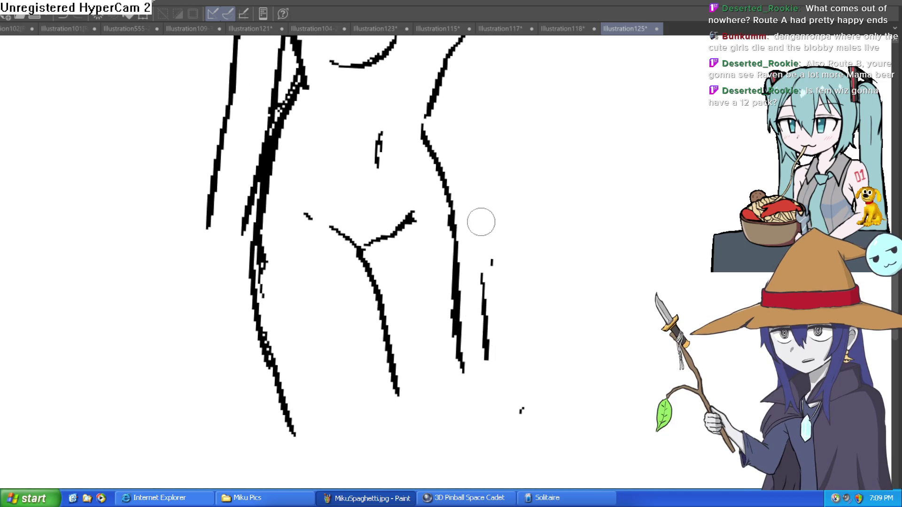
{"action": "key", "text": "ctrl+z"}
Draw the arm hanging down to a clenched hand at her hip
{"action": "scroll", "coordinate": [481, 226], "scroll_direction": "down", "scroll_amount": 3}
{"action": "scroll", "coordinate": [463, 257], "scroll_direction": "up", "scroll_amount": 2}
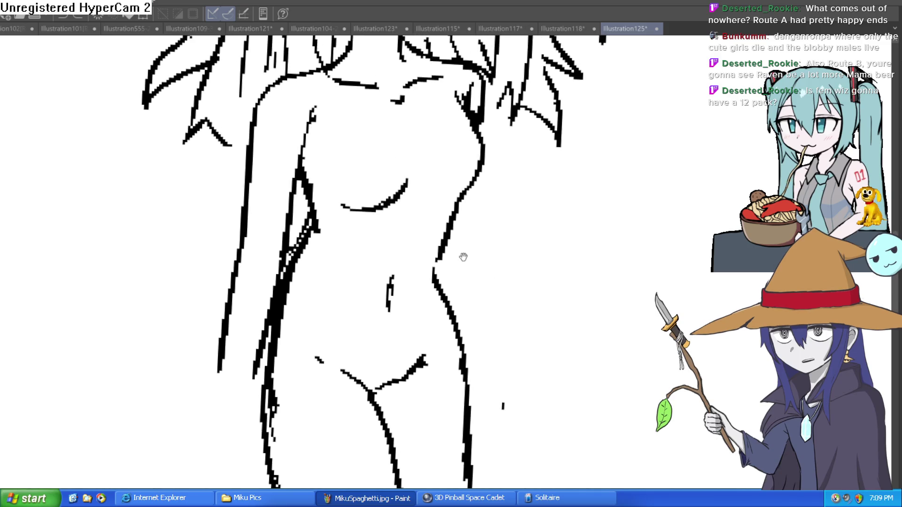
{"action": "scroll", "coordinate": [474, 248], "scroll_direction": "down", "scroll_amount": 2}
{"action": "left_click_drag", "start_coordinate": [474, 248], "coordinate": [496, 189]}
{"action": "mouse_move", "coordinate": [321, 251]}
{"action": "left_mouse_down"}
{"action": "mouse_move", "coordinate": [309, 310]}
{"action": "mouse_move", "coordinate": [289, 282]}
{"action": "mouse_move", "coordinate": [261, 343]}
{"action": "mouse_move", "coordinate": [278, 365]}
{"action": "mouse_move", "coordinate": [318, 346]}
{"action": "mouse_move", "coordinate": [302, 328]}
{"action": "mouse_move", "coordinate": [325, 361]}
{"action": "left_mouse_up"}
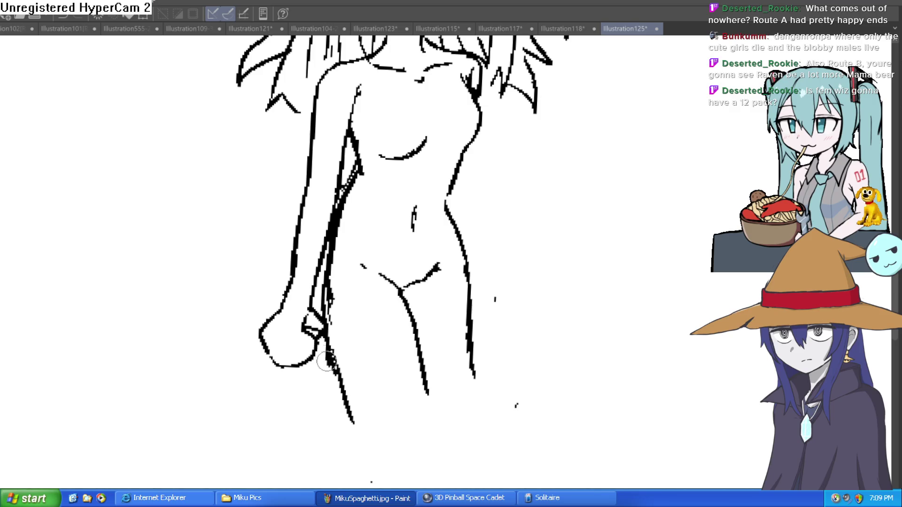
Outline a boxy bag below the hand, redraw its looped handle, and erase stray marks
{"action": "mouse_move", "coordinate": [268, 345]}
{"action": "left_mouse_down"}
{"action": "mouse_move", "coordinate": [245, 379]}
{"action": "mouse_move", "coordinate": [199, 402]}
{"action": "mouse_move", "coordinate": [199, 483]}
{"action": "left_mouse_up"}
{"action": "mouse_move", "coordinate": [300, 489]}
{"action": "left_mouse_down"}
{"action": "mouse_move", "coordinate": [375, 435]}
{"action": "mouse_move", "coordinate": [329, 357]}
{"action": "left_mouse_up"}
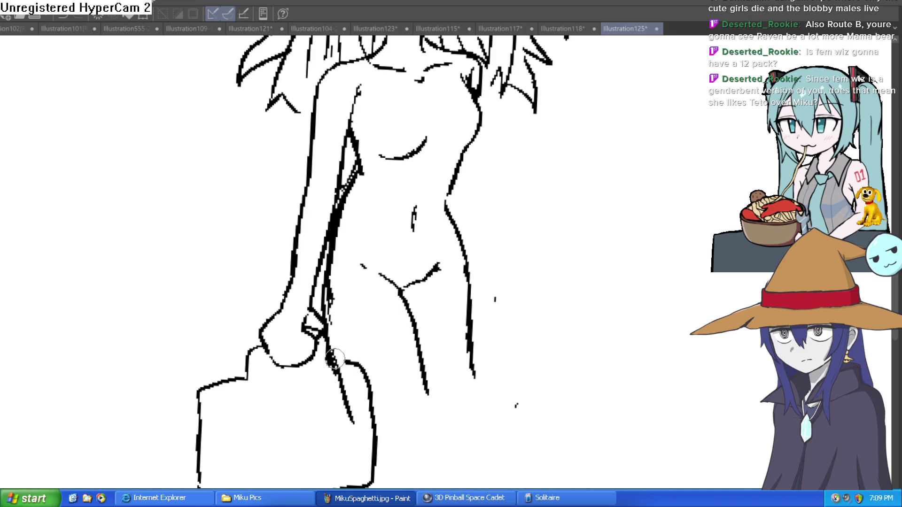
{"action": "scroll", "coordinate": [324, 430], "scroll_direction": "down", "scroll_amount": 3}
{"action": "mouse_move", "coordinate": [214, 360]}
{"action": "left_mouse_down"}
{"action": "mouse_move", "coordinate": [359, 363]}
{"action": "mouse_move", "coordinate": [336, 314]}
{"action": "mouse_move", "coordinate": [352, 278]}
{"action": "left_mouse_up"}
{"action": "key", "text": "ctrl+z"}
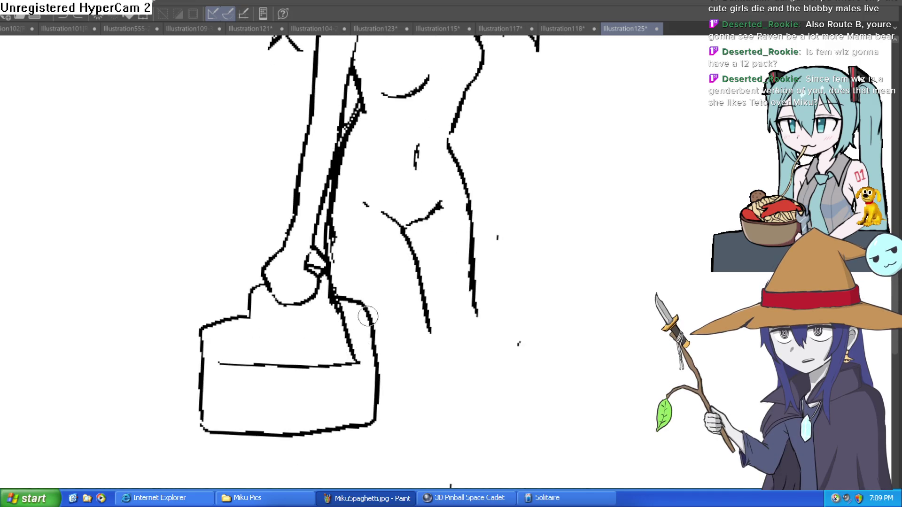
{"action": "mouse_move", "coordinate": [338, 364]}
{"action": "left_mouse_down"}
{"action": "mouse_move", "coordinate": [351, 251]}
{"action": "mouse_move", "coordinate": [369, 307]}
{"action": "mouse_move", "coordinate": [371, 360]}
{"action": "left_mouse_up"}
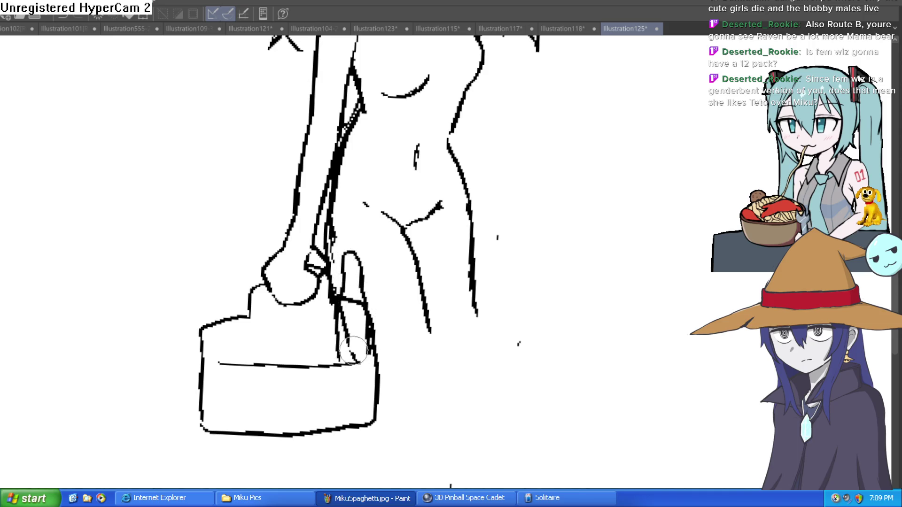
{"action": "mouse_move", "coordinate": [346, 319]}
{"action": "left_mouse_down"}
{"action": "mouse_move", "coordinate": [354, 304]}
{"action": "mouse_move", "coordinate": [356, 354]}
{"action": "left_mouse_up"}
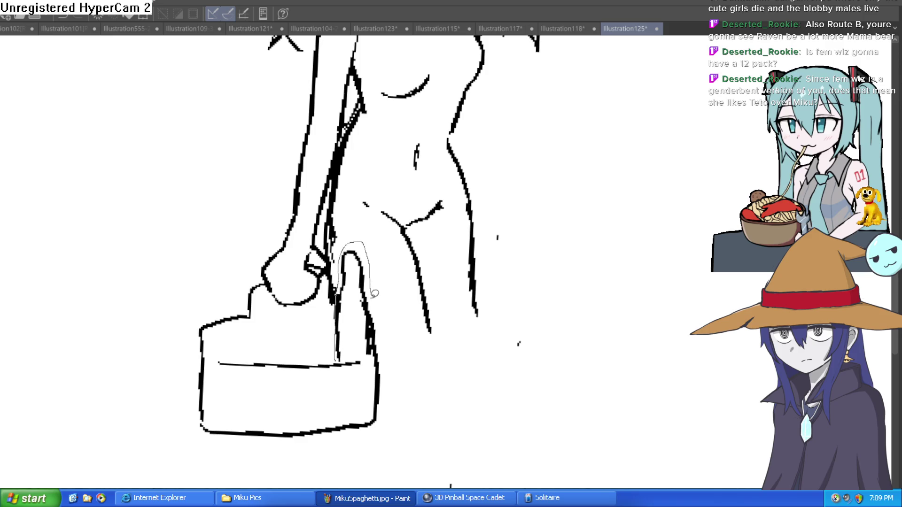
Lasso the finger stroke and place three copies leftward along the bag's top edge
{"action": "left_click_drag", "start_coordinate": [356, 356], "coordinate": [356, 357]}
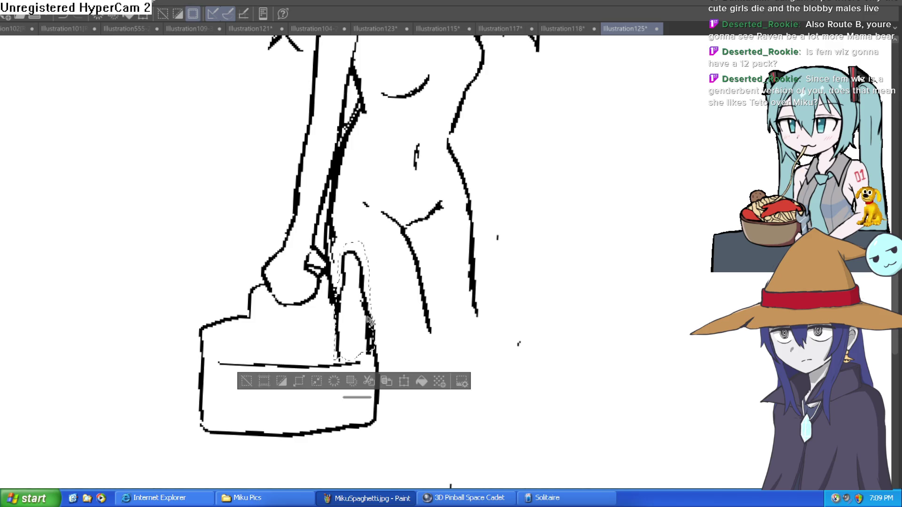
{"action": "key", "text": "ctrl+t"}
{"action": "left_click_drag", "start_coordinate": [368, 320], "coordinate": [340, 334]}
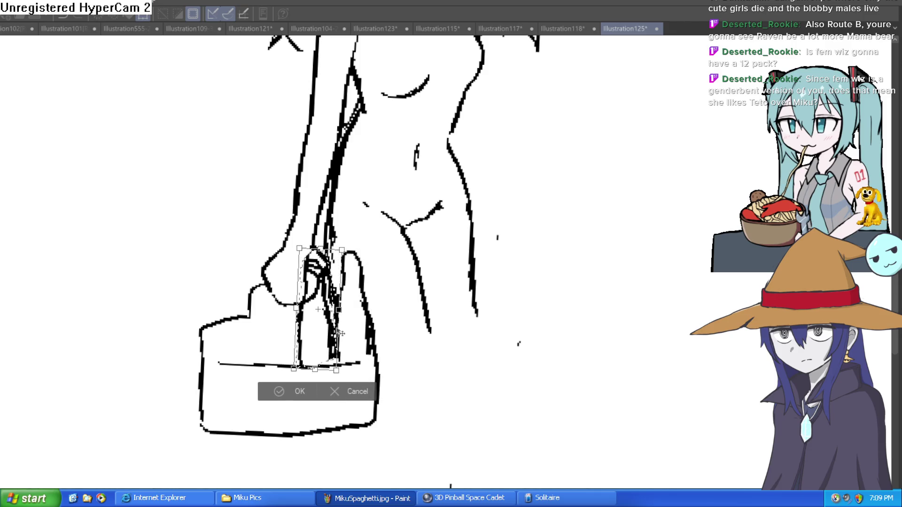
{"action": "left_click", "coordinate": [306, 391]}
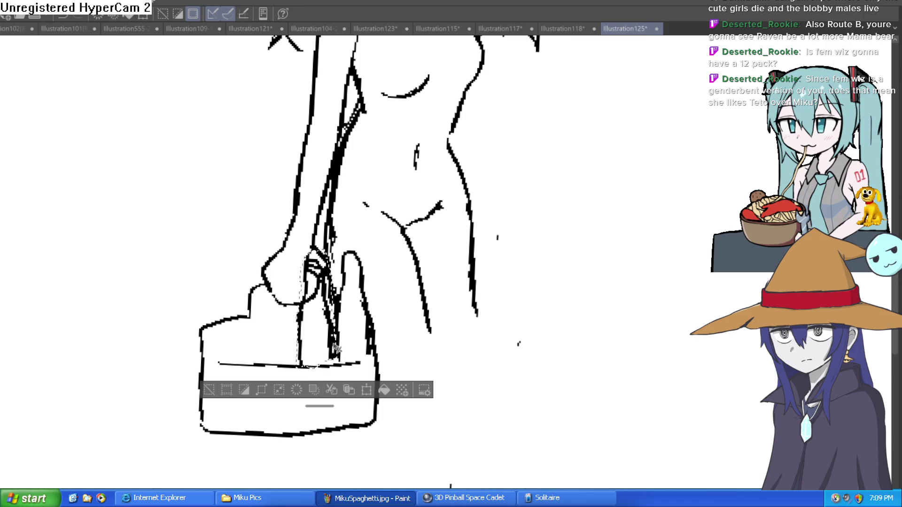
{"action": "key", "text": "ctrl+t"}
{"action": "left_click_drag", "start_coordinate": [335, 345], "coordinate": [299, 346]}
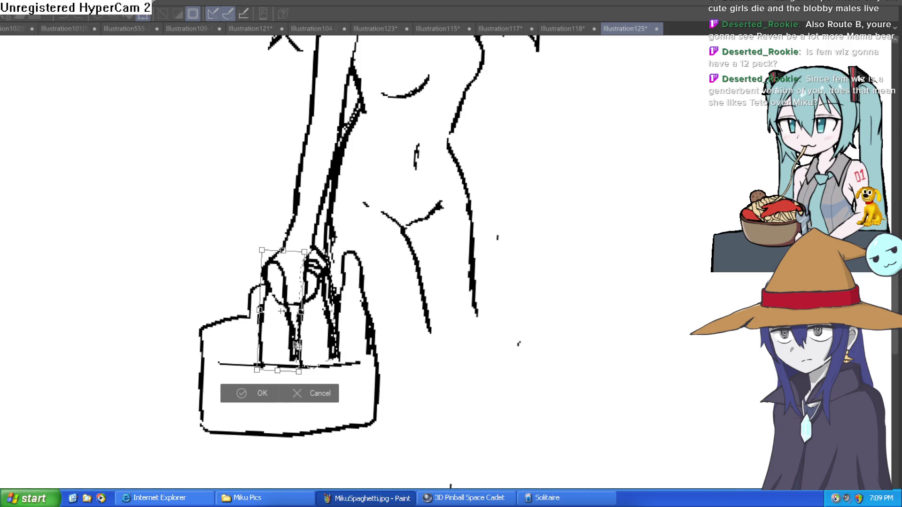
{"action": "key", "text": "Return"}
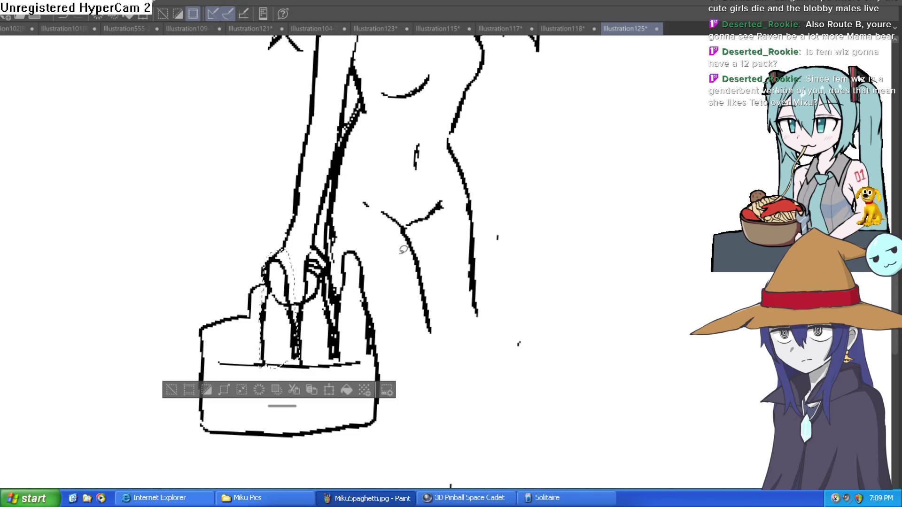
{"action": "key", "text": "ctrl+t"}
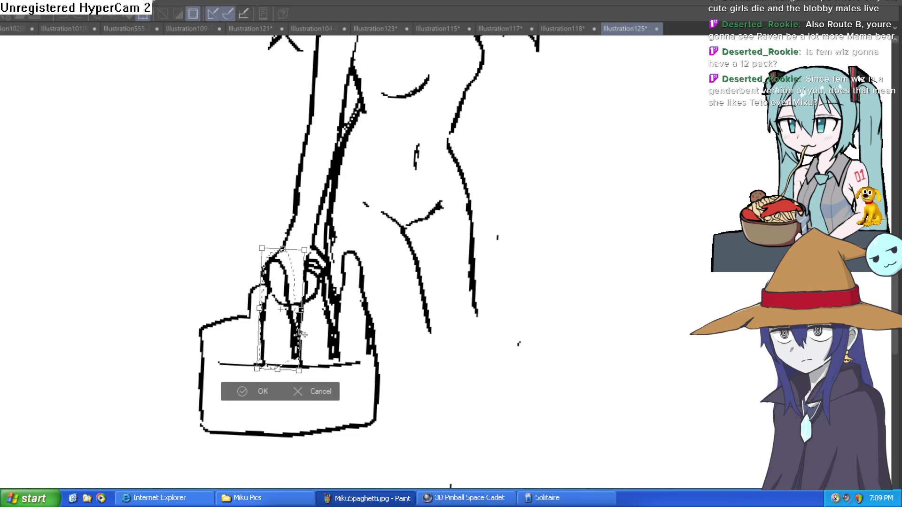
{"action": "left_click_drag", "start_coordinate": [296, 335], "coordinate": [251, 336]}
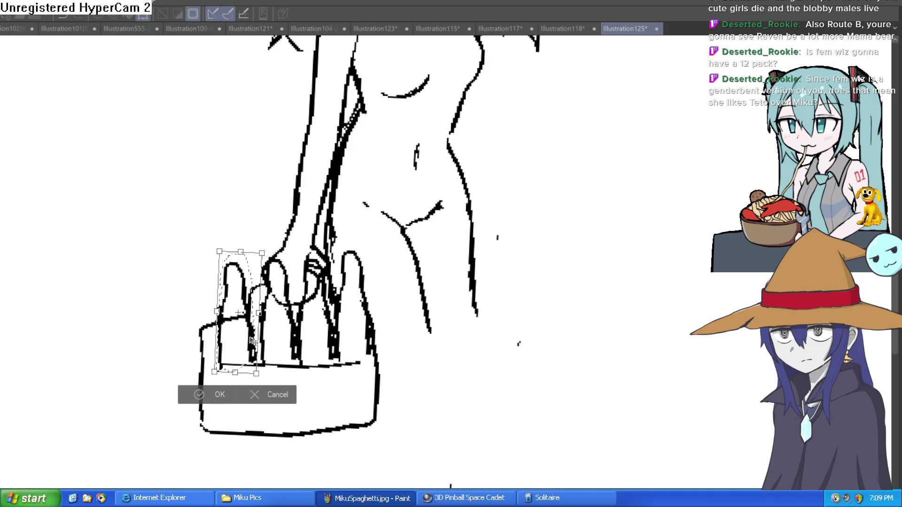
{"action": "left_click", "coordinate": [207, 395]}
{"action": "key", "text": "ctrl+d"}
{"action": "scroll", "coordinate": [245, 330], "scroll_direction": "up", "scroll_amount": 3}
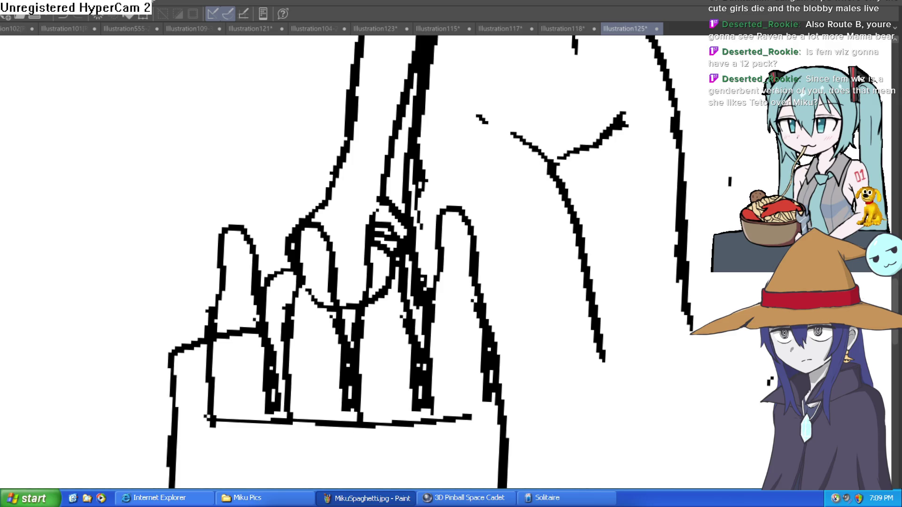
Erase the bag edge crossing the leftmost fingers and the arc between the fingers
{"action": "left_click_drag", "start_coordinate": [221, 332], "coordinate": [237, 318]}
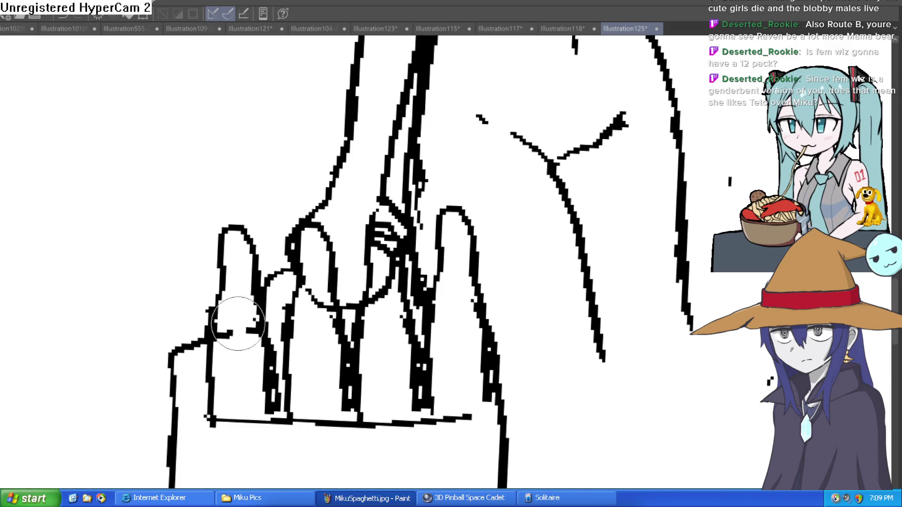
{"action": "mouse_move", "coordinate": [323, 282]}
{"action": "left_mouse_down"}
{"action": "mouse_move", "coordinate": [305, 294]}
{"action": "mouse_move", "coordinate": [329, 308]}
{"action": "mouse_move", "coordinate": [390, 282]}
{"action": "mouse_move", "coordinate": [378, 240]}
{"action": "mouse_move", "coordinate": [404, 273]}
{"action": "left_mouse_up"}
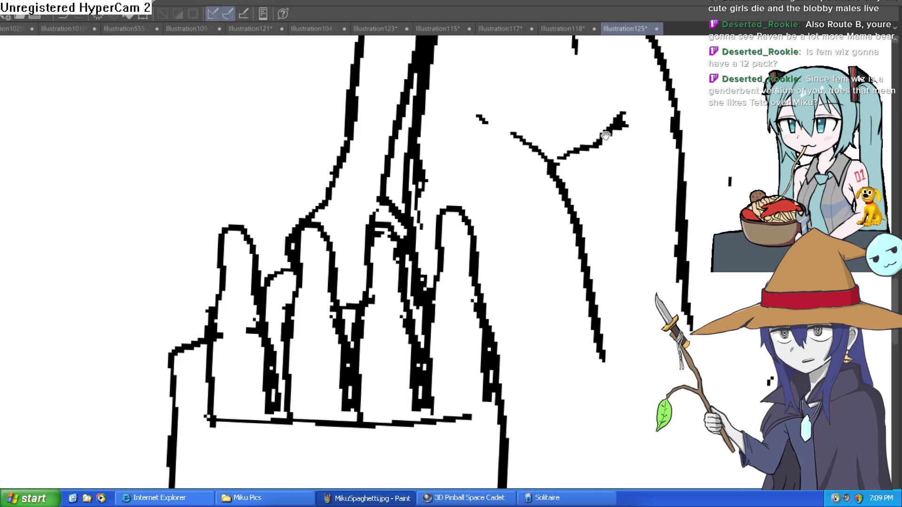
Ink the right forearm outline running down past the waist beside the hip
{"action": "scroll", "coordinate": [660, 194], "scroll_direction": "down", "scroll_amount": 4}
{"action": "scroll", "coordinate": [660, 194], "scroll_direction": "down", "scroll_amount": 1}
{"action": "left_click_drag", "start_coordinate": [622, 169], "coordinate": [616, 200]}
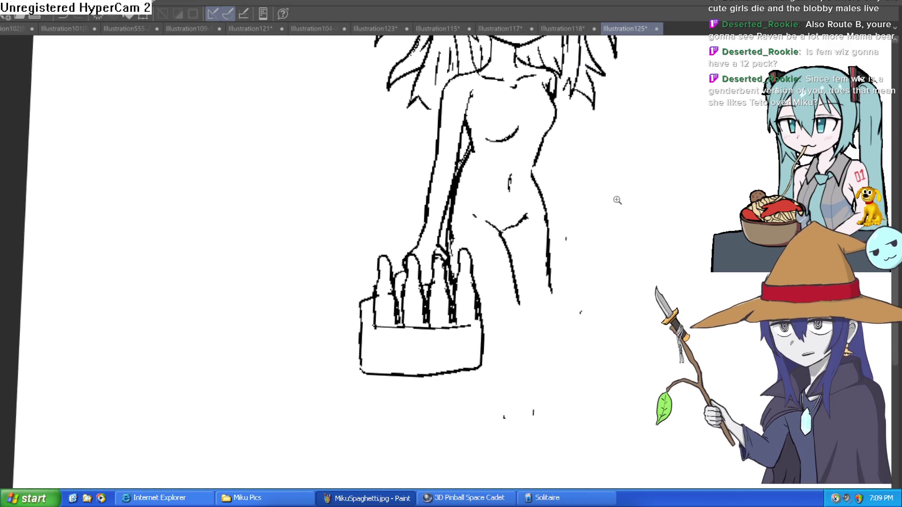
{"action": "scroll", "coordinate": [582, 239], "scroll_direction": "down", "scroll_amount": 3}
{"action": "scroll", "coordinate": [565, 200], "scroll_direction": "up", "scroll_amount": 3}
{"action": "scroll", "coordinate": [559, 188], "scroll_direction": "up", "scroll_amount": 2}
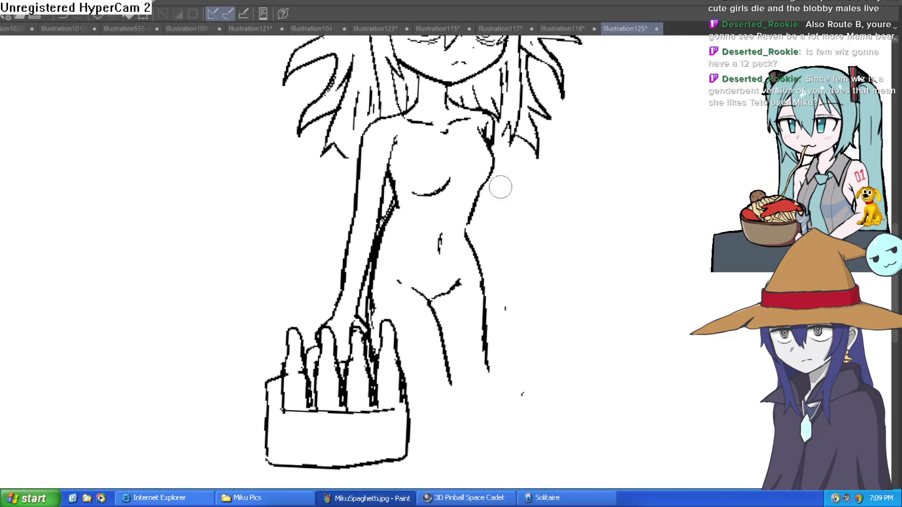
{"action": "left_click_drag", "start_coordinate": [517, 140], "coordinate": [485, 194]}
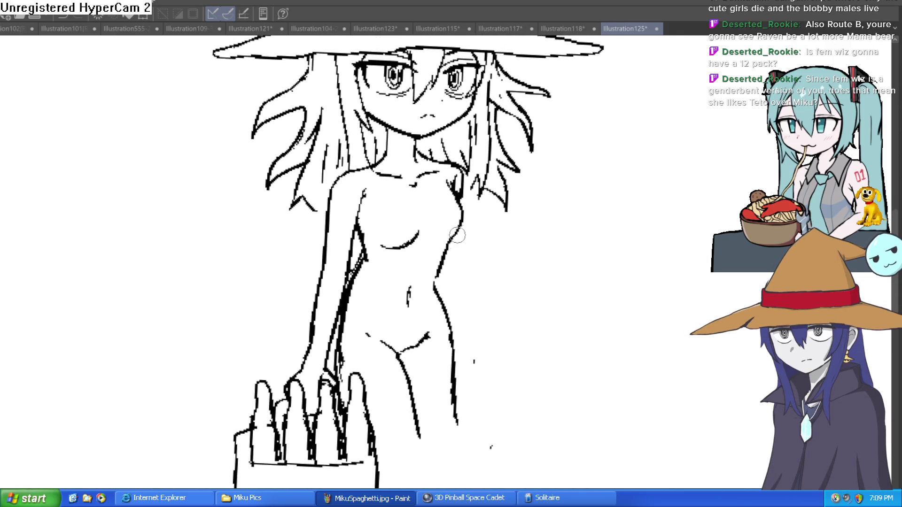
{"action": "mouse_move", "coordinate": [475, 376]}
{"action": "left_mouse_down"}
{"action": "mouse_move", "coordinate": [475, 309]}
{"action": "mouse_move", "coordinate": [450, 226]}
{"action": "left_mouse_up"}
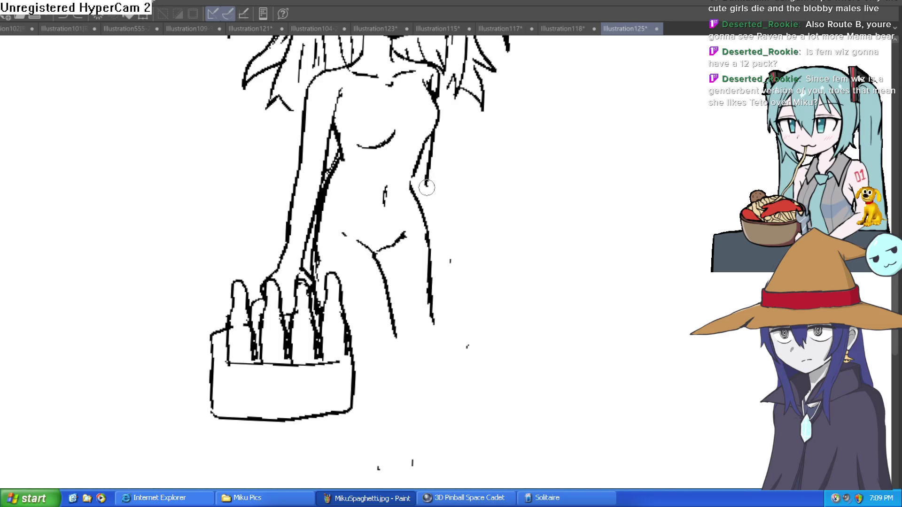
{"action": "mouse_move", "coordinate": [426, 188]}
{"action": "left_mouse_down"}
{"action": "mouse_move", "coordinate": [454, 307]}
{"action": "mouse_move", "coordinate": [430, 282]}
{"action": "mouse_move", "coordinate": [433, 321]}
{"action": "left_mouse_up"}
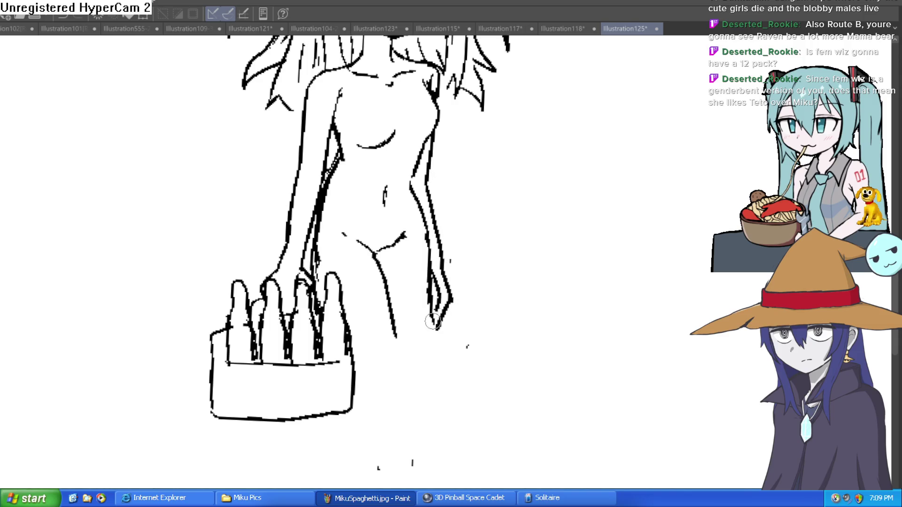
{"action": "left_click_drag", "start_coordinate": [532, 217], "coordinate": [527, 275]}
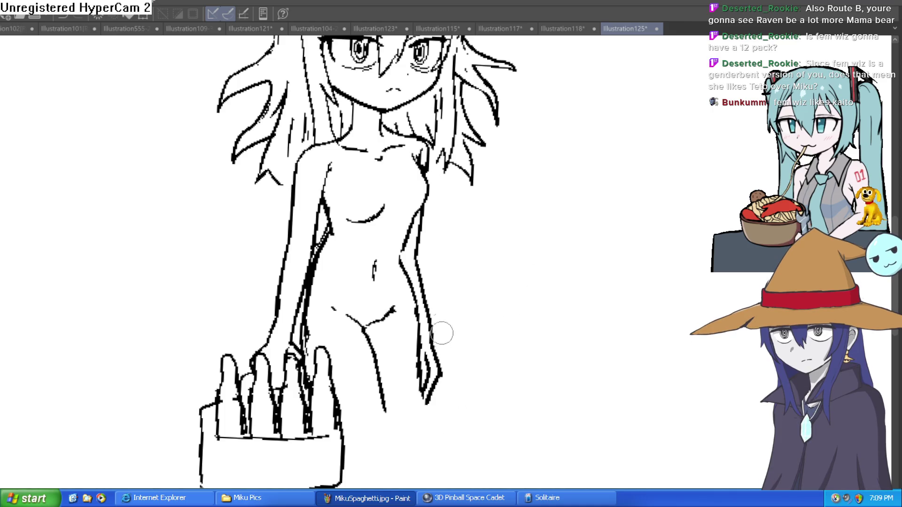
{"action": "scroll", "coordinate": [450, 358], "scroll_direction": "down", "scroll_amount": 4}
{"action": "scroll", "coordinate": [499, 326], "scroll_direction": "down", "scroll_amount": 5}
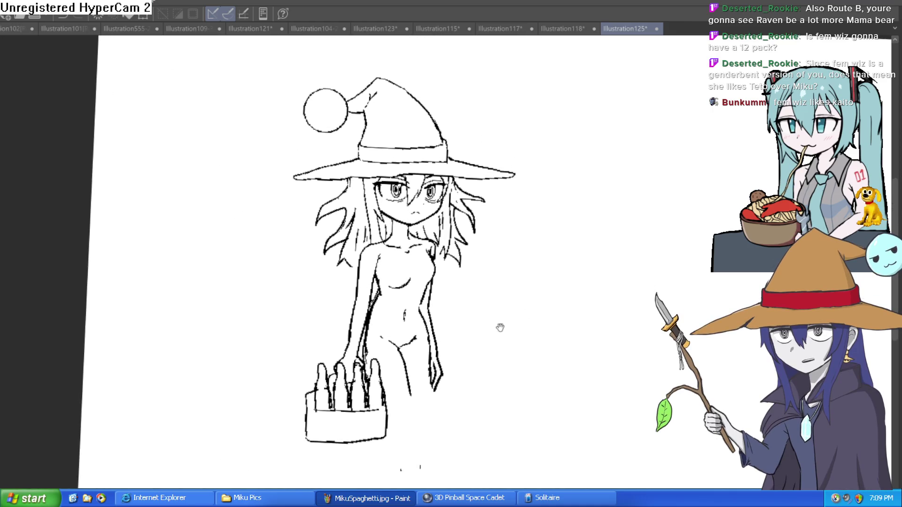
{"action": "mouse_move", "coordinate": [571, 272]}
{"action": "left_mouse_down"}
{"action": "mouse_move", "coordinate": [534, 197]}
{"action": "mouse_move", "coordinate": [528, 236]}
{"action": "mouse_move", "coordinate": [510, 210]}
{"action": "left_mouse_up"}
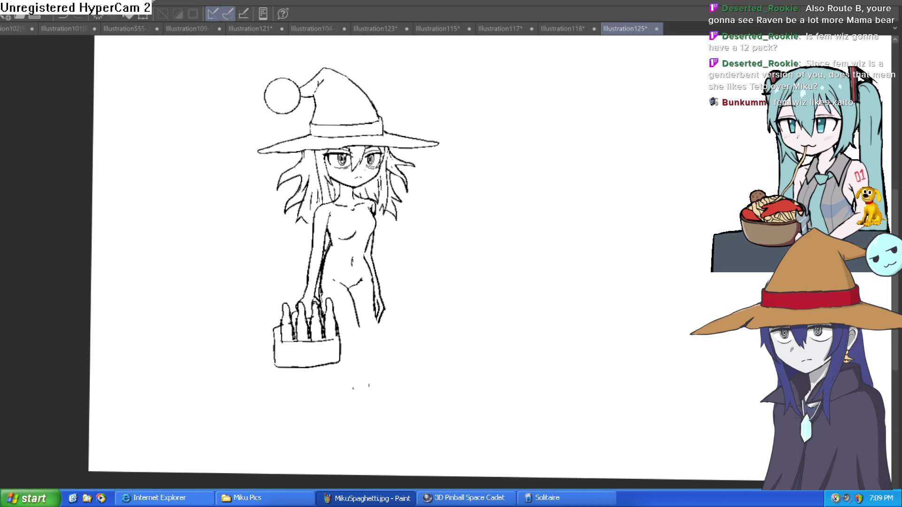
{"action": "scroll", "coordinate": [401, 298], "scroll_direction": "up", "scroll_amount": 4}
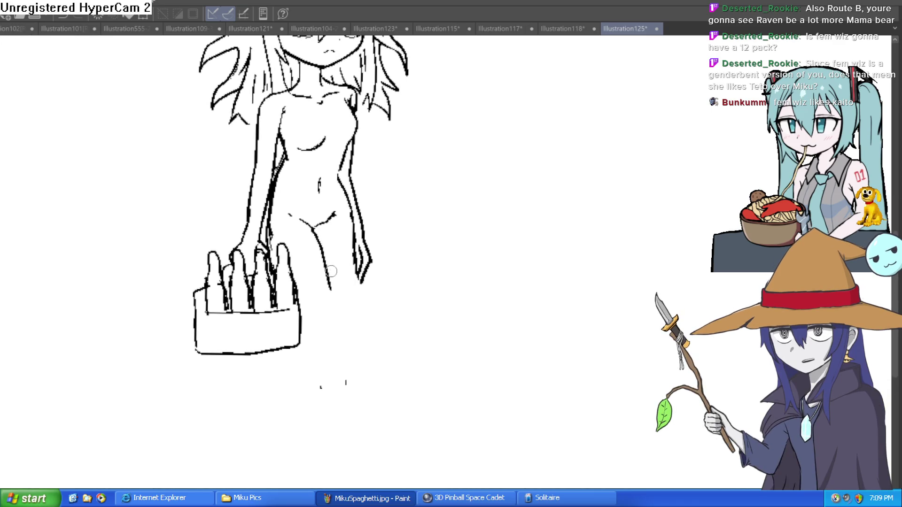
{"action": "left_click_drag", "start_coordinate": [331, 272], "coordinate": [338, 350]}
{"action": "key", "text": "ctrl+z"}
{"action": "left_click_drag", "start_coordinate": [330, 277], "coordinate": [336, 381]}
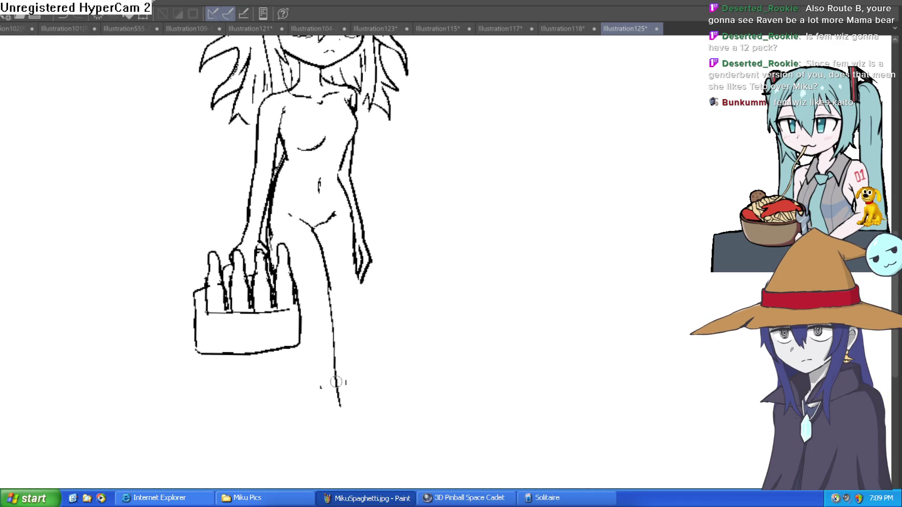
{"action": "key", "text": "ctrl+z"}
{"action": "mouse_move", "coordinate": [329, 277]}
{"action": "left_mouse_down"}
{"action": "mouse_move", "coordinate": [331, 435]}
{"action": "mouse_move", "coordinate": [295, 350]}
{"action": "left_mouse_up"}
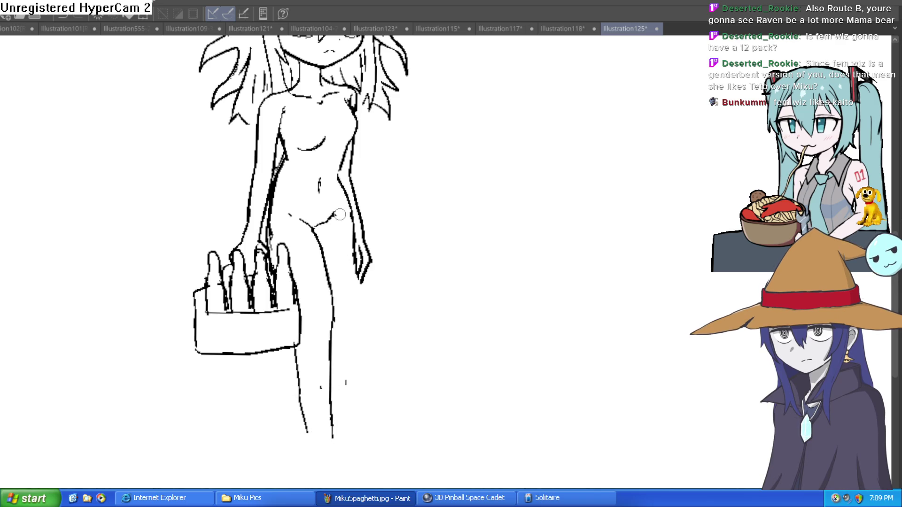
{"action": "mouse_move", "coordinate": [335, 213]}
{"action": "left_mouse_down"}
{"action": "mouse_move", "coordinate": [346, 225]}
{"action": "mouse_move", "coordinate": [335, 307]}
{"action": "left_mouse_up"}
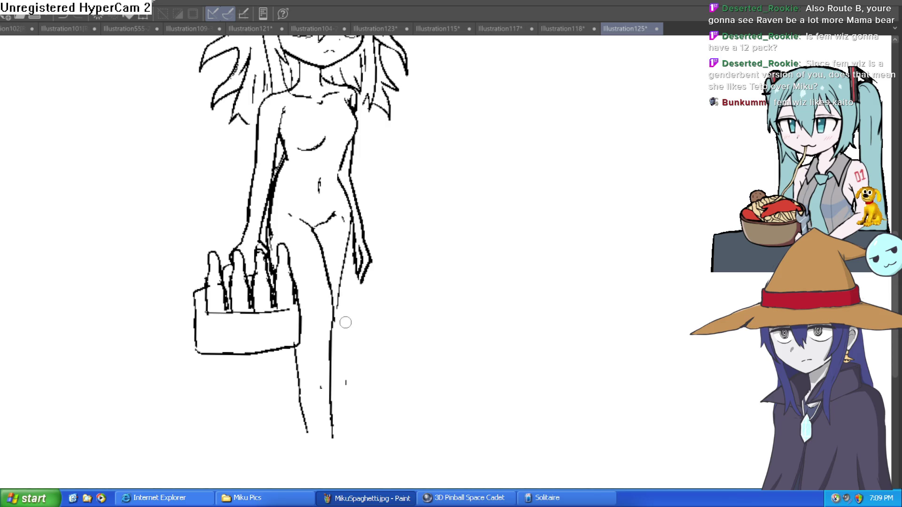
{"action": "key", "text": "ctrl+z"}
{"action": "left_click_drag", "start_coordinate": [352, 235], "coordinate": [336, 348]}
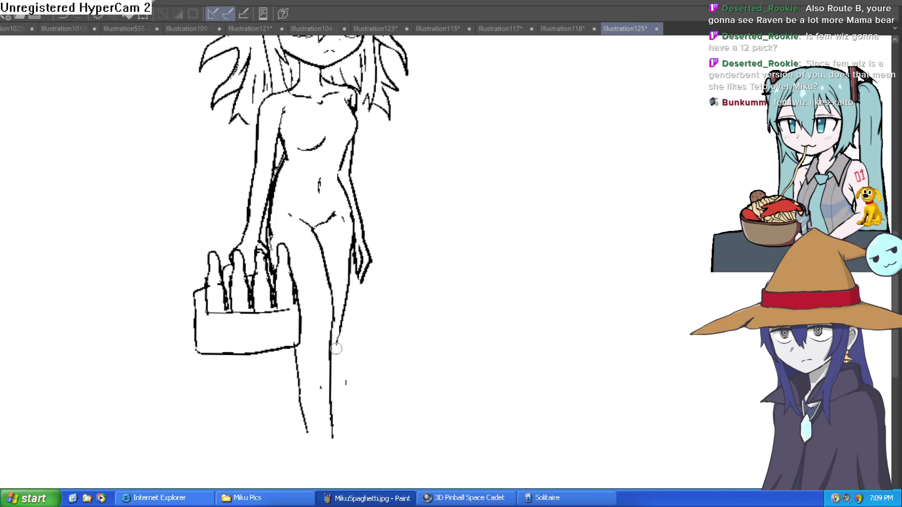
{"action": "left_click_drag", "start_coordinate": [303, 409], "coordinate": [313, 472]}
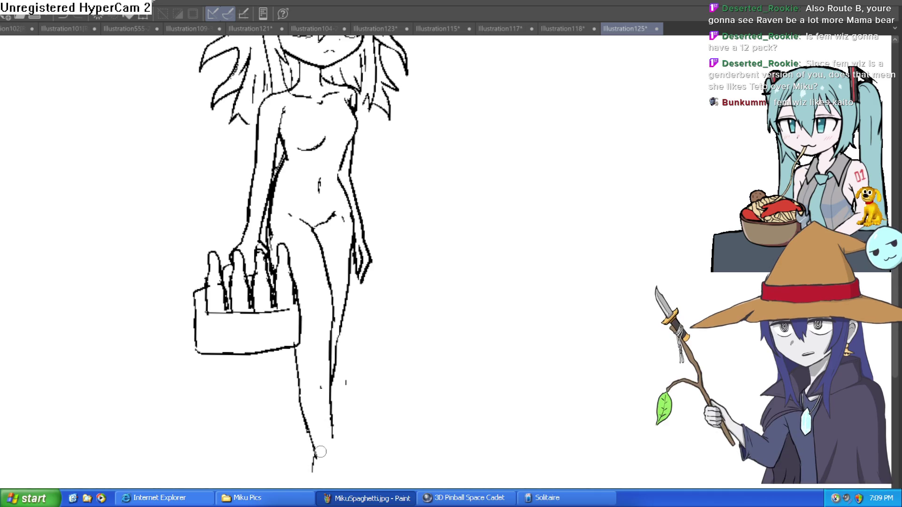
{"action": "mouse_move", "coordinate": [332, 435]}
{"action": "left_mouse_down"}
{"action": "mouse_move", "coordinate": [347, 467]}
{"action": "mouse_move", "coordinate": [383, 484]}
{"action": "mouse_move", "coordinate": [303, 482]}
{"action": "mouse_move", "coordinate": [308, 467]}
{"action": "left_mouse_up"}
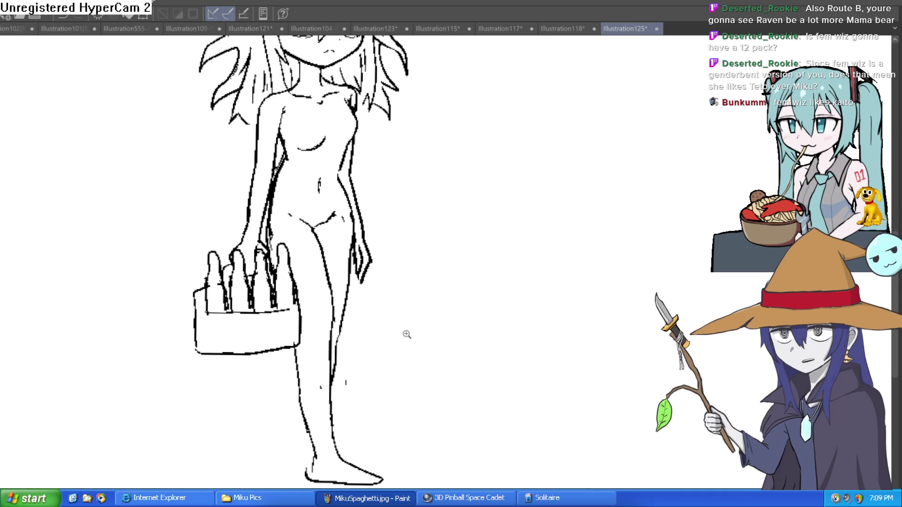
{"action": "scroll", "coordinate": [407, 334], "scroll_direction": "down", "scroll_amount": 3}
{"action": "scroll", "coordinate": [413, 381], "scroll_direction": "up", "scroll_amount": 4}
{"action": "scroll", "coordinate": [401, 258], "scroll_direction": "down", "scroll_amount": 2}
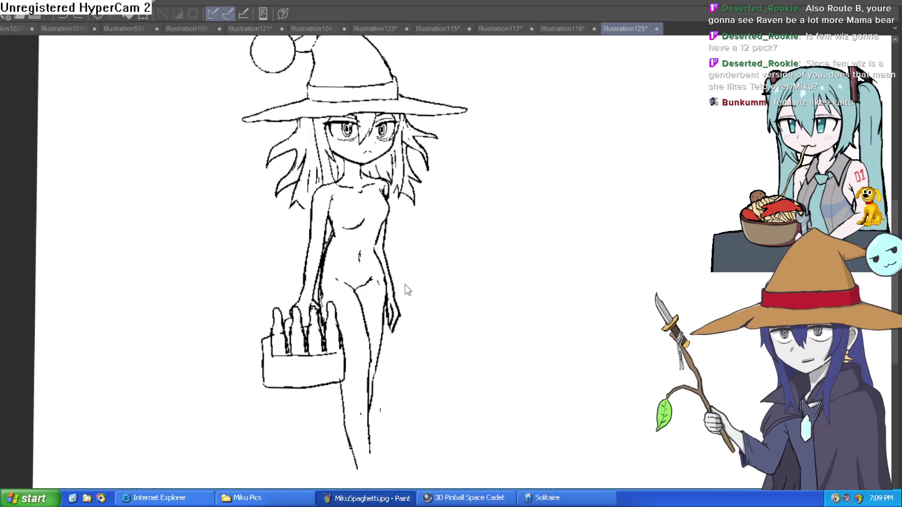
{"action": "key", "text": "ctrl+z"}
{"action": "key", "text": "ctrl+z"}
{"action": "key", "text": "ctrl+z"}
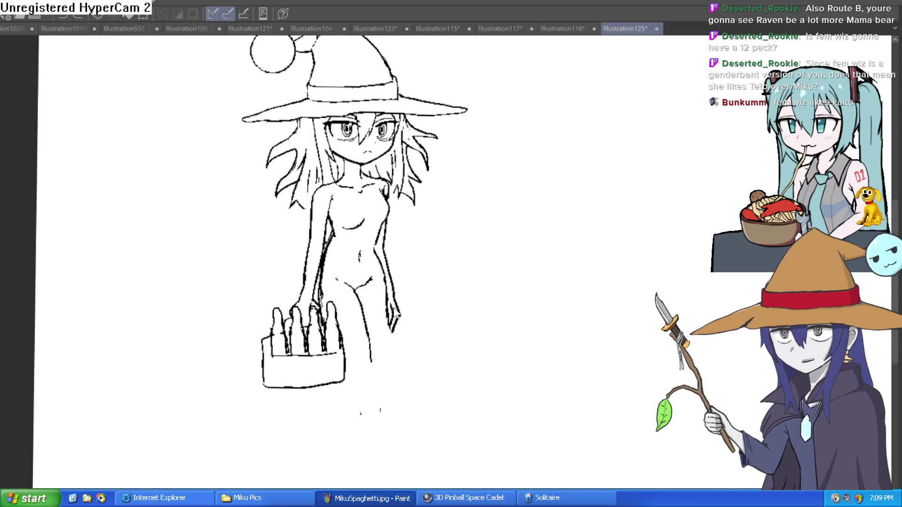
{"action": "key", "text": "ctrl+z"}
{"action": "left_click_drag", "start_coordinate": [402, 285], "coordinate": [400, 312]}
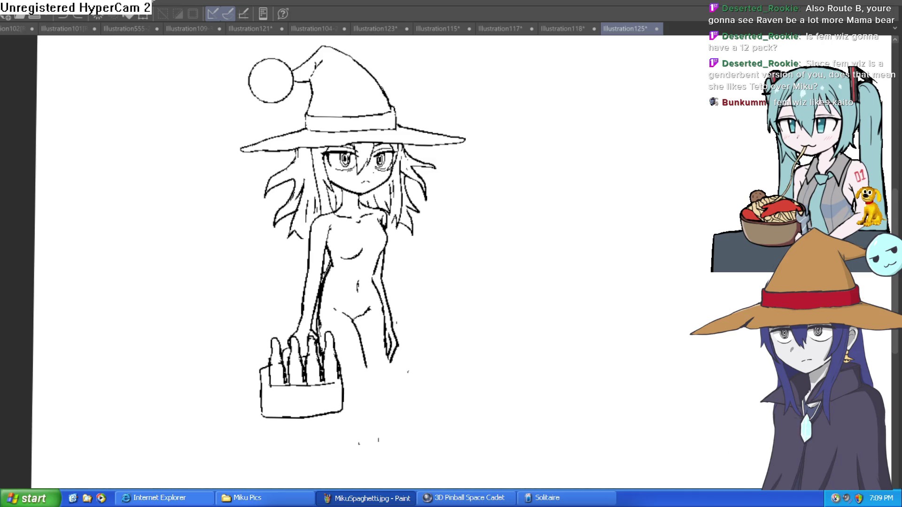
Thicken the right jaw and hair line, trim the cheek line, and add a brim-to-chin hair line
{"action": "left_click_drag", "start_coordinate": [435, 359], "coordinate": [486, 261]}
{"action": "key", "text": "ctrl+z"}
{"action": "scroll", "coordinate": [397, 162], "scroll_direction": "up", "scroll_amount": 5}
{"action": "mouse_move", "coordinate": [397, 159]}
{"action": "left_mouse_down"}
{"action": "mouse_move", "coordinate": [371, 190]}
{"action": "mouse_move", "coordinate": [359, 232]}
{"action": "left_mouse_up"}
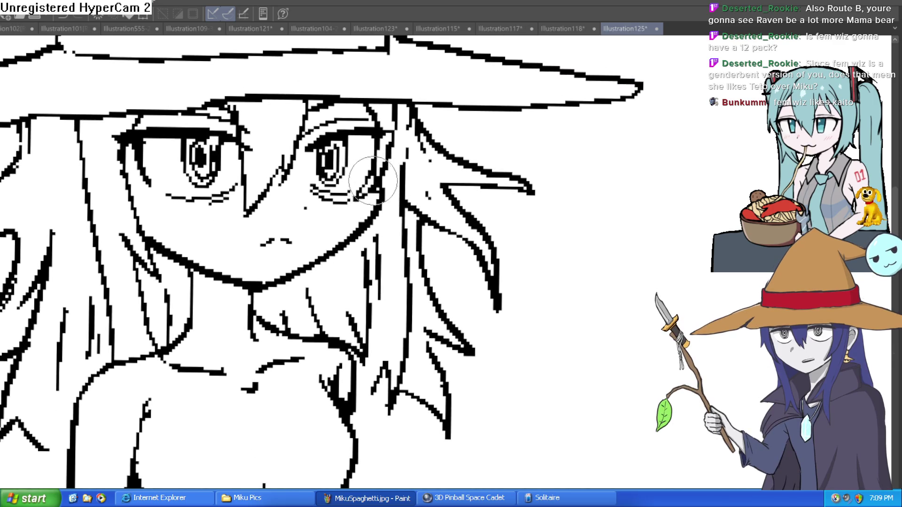
{"action": "mouse_move", "coordinate": [386, 125]}
{"action": "left_mouse_down"}
{"action": "mouse_move", "coordinate": [369, 200]}
{"action": "mouse_move", "coordinate": [390, 136]}
{"action": "mouse_move", "coordinate": [383, 116]}
{"action": "mouse_move", "coordinate": [394, 112]}
{"action": "mouse_move", "coordinate": [357, 141]}
{"action": "left_mouse_up"}
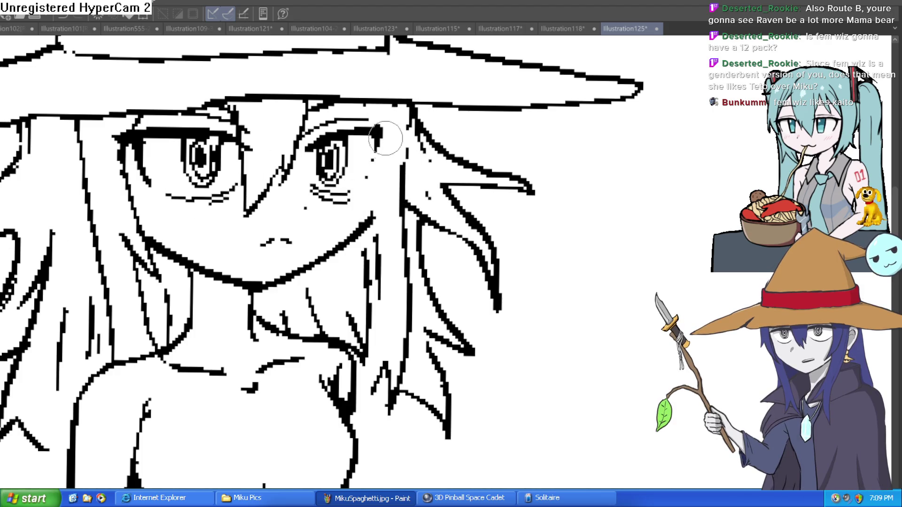
{"action": "left_click_drag", "start_coordinate": [398, 106], "coordinate": [372, 214]}
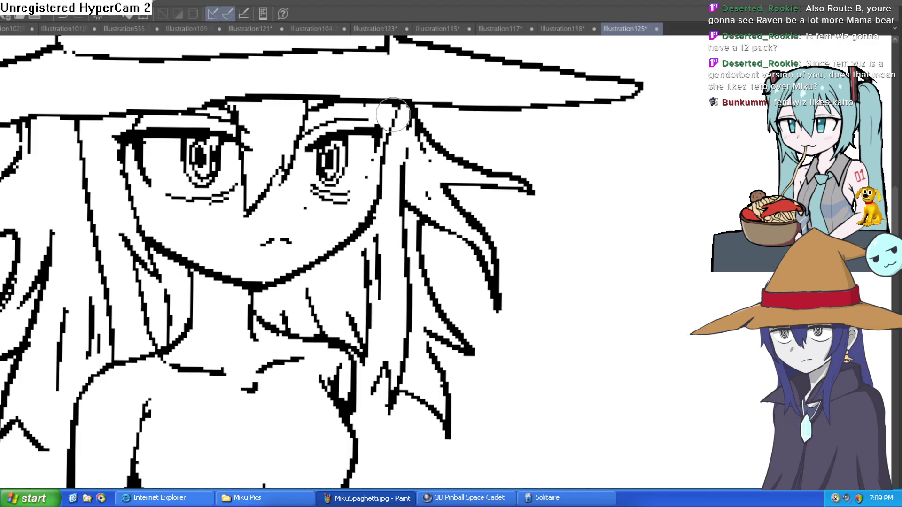
Erase the stray dots near the right eye and add a short hair stroke under the hat brim
{"action": "scroll", "coordinate": [386, 103], "scroll_direction": "down", "scroll_amount": 2}
{"action": "scroll", "coordinate": [386, 102], "scroll_direction": "down", "scroll_amount": 2}
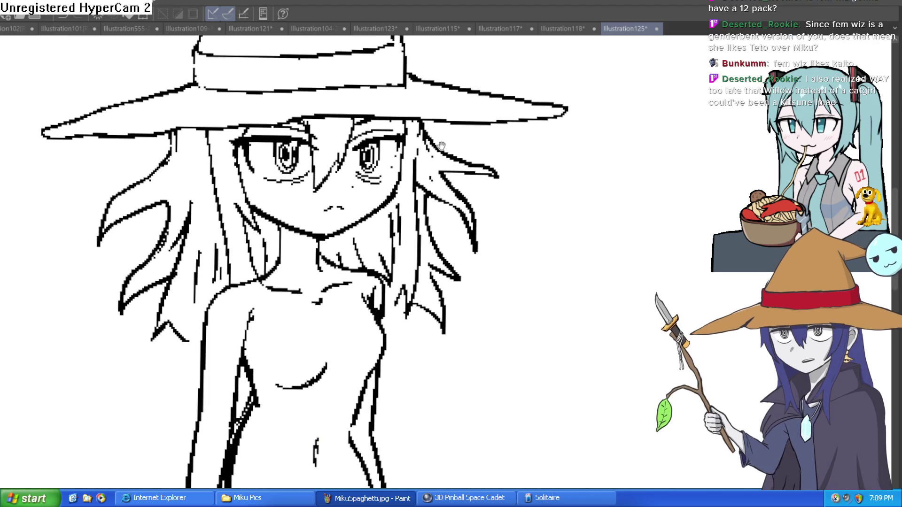
{"action": "left_click_drag", "start_coordinate": [453, 123], "coordinate": [432, 197]}
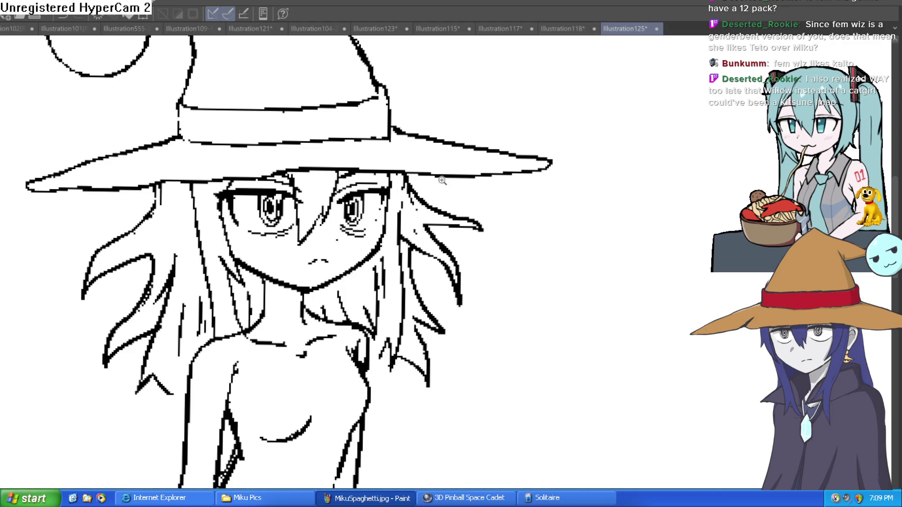
{"action": "scroll", "coordinate": [441, 183], "scroll_direction": "up", "scroll_amount": 2}
{"action": "left_click_drag", "start_coordinate": [351, 224], "coordinate": [342, 247]}
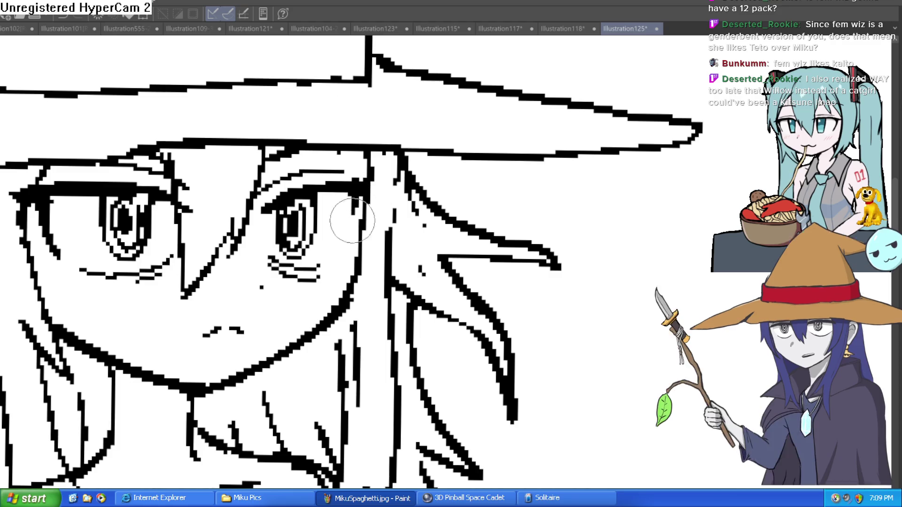
{"action": "scroll", "coordinate": [377, 227], "scroll_direction": "down", "scroll_amount": 2}
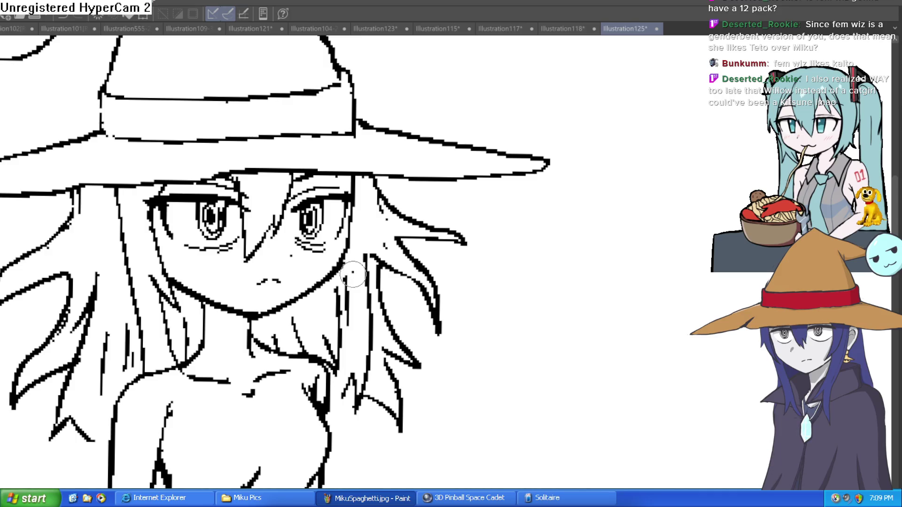
{"action": "mouse_move", "coordinate": [353, 270]}
{"action": "left_mouse_down"}
{"action": "mouse_move", "coordinate": [356, 173]}
{"action": "mouse_move", "coordinate": [357, 282]}
{"action": "left_mouse_up"}
{"action": "key", "text": "ctrl+z"}
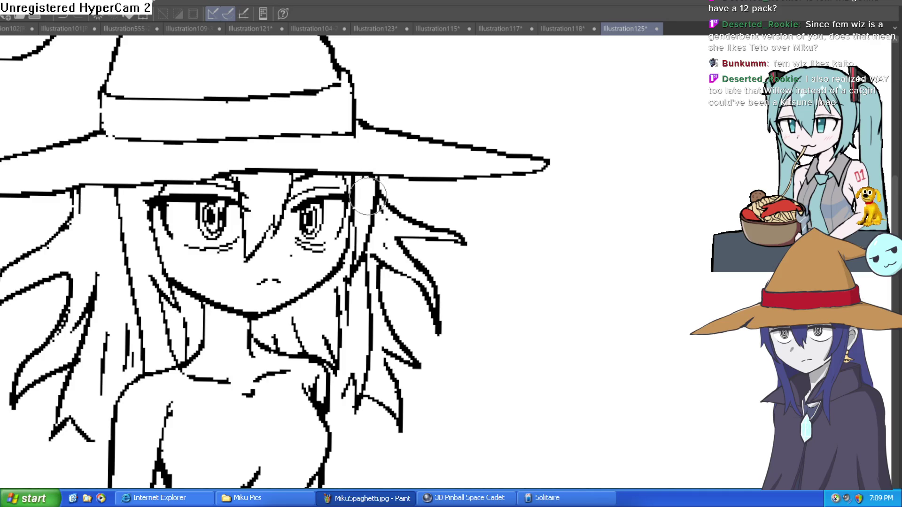
{"action": "scroll", "coordinate": [422, 199], "scroll_direction": "down", "scroll_amount": 3}
{"action": "scroll", "coordinate": [383, 182], "scroll_direction": "up", "scroll_amount": 5}
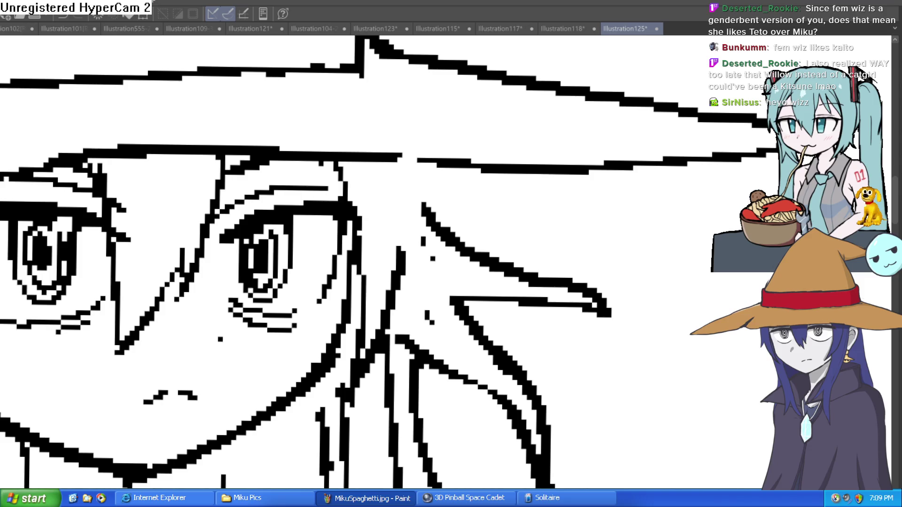
{"action": "scroll", "coordinate": [394, 174], "scroll_direction": "down", "scroll_amount": 3}
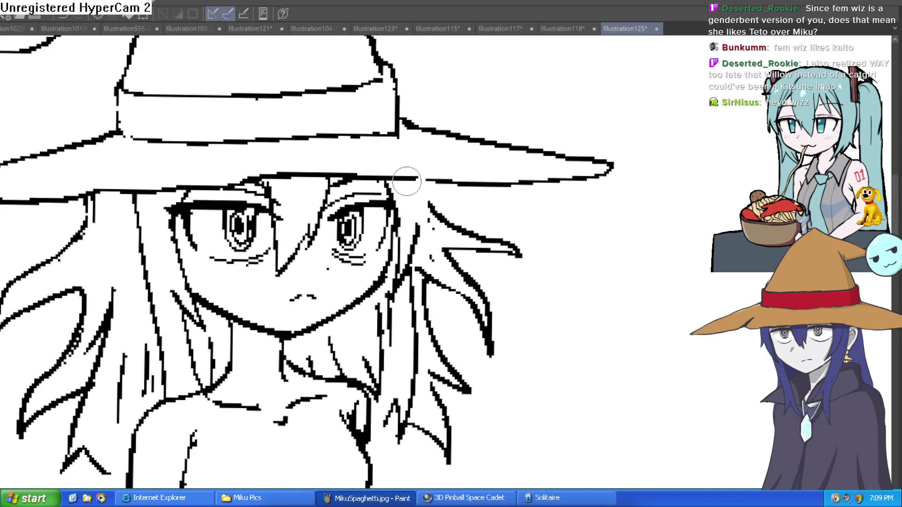
{"action": "left_click_drag", "start_coordinate": [414, 182], "coordinate": [413, 188]}
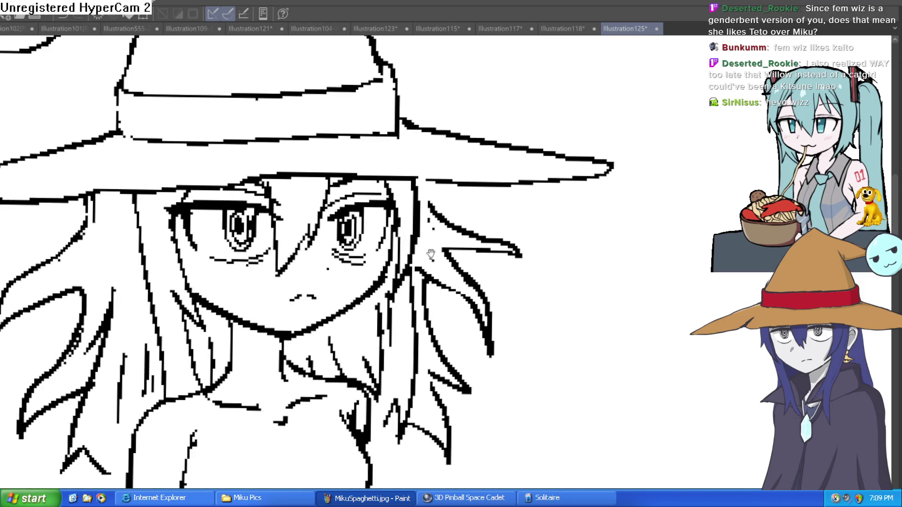
Darken the hair strands beside the right eye, erase stray lines beneath it, and reset the view rotation
{"action": "scroll", "coordinate": [415, 192], "scroll_direction": "down", "scroll_amount": 1}
{"action": "scroll", "coordinate": [414, 216], "scroll_direction": "up", "scroll_amount": 1}
{"action": "scroll", "coordinate": [373, 250], "scroll_direction": "down", "scroll_amount": 1}
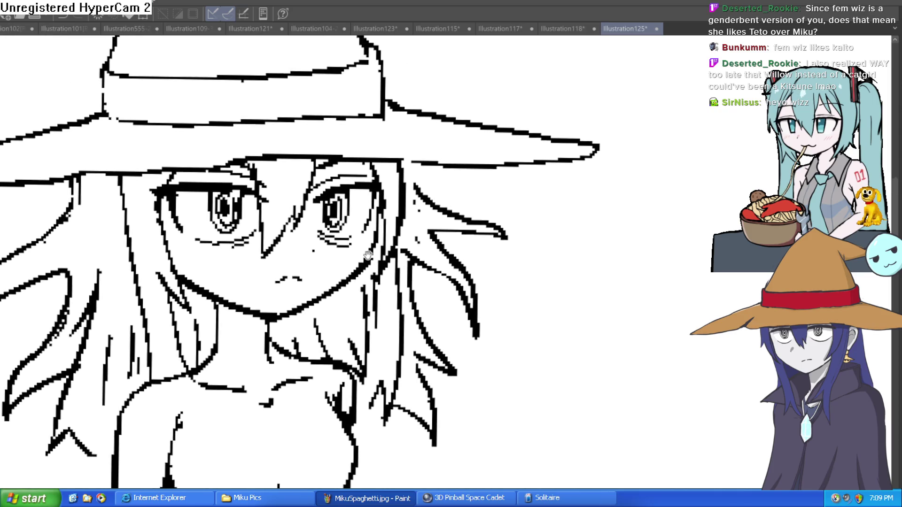
{"action": "scroll", "coordinate": [379, 206], "scroll_direction": "up", "scroll_amount": 3}
{"action": "left_click_drag", "start_coordinate": [378, 206], "coordinate": [376, 244]}
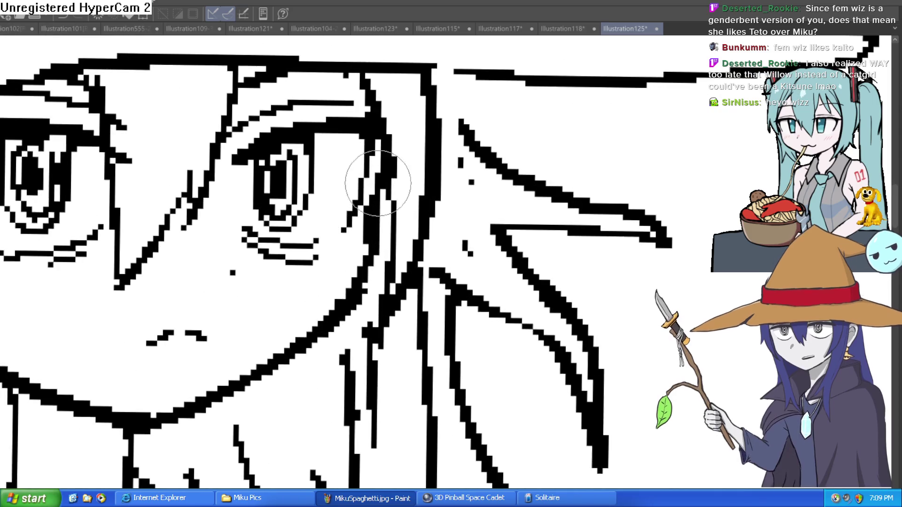
{"action": "left_click_drag", "start_coordinate": [376, 141], "coordinate": [382, 202]}
{"action": "mouse_move", "coordinate": [311, 256]}
{"action": "left_mouse_down"}
{"action": "mouse_move", "coordinate": [268, 261]}
{"action": "mouse_move", "coordinate": [241, 250]}
{"action": "mouse_move", "coordinate": [478, 187]}
{"action": "left_mouse_up"}
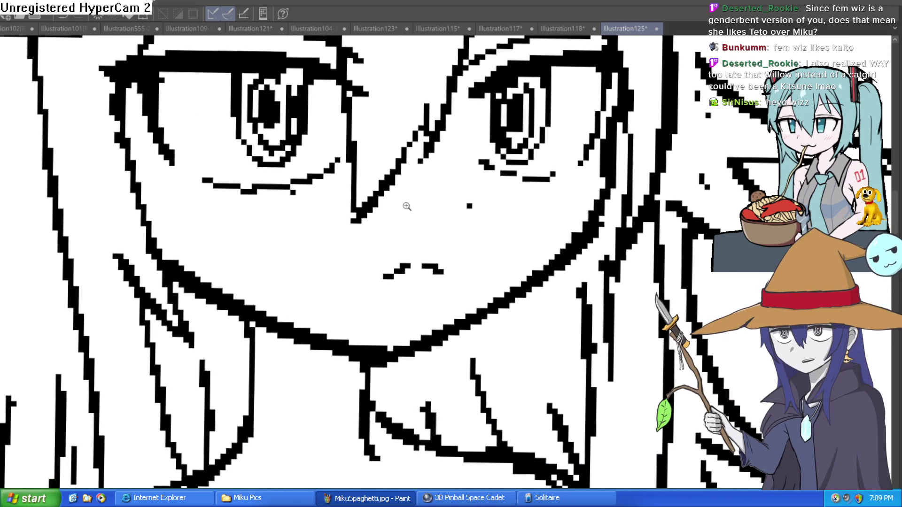
{"action": "scroll", "coordinate": [403, 201], "scroll_direction": "down", "scroll_amount": 3}
{"action": "scroll", "coordinate": [330, 241], "scroll_direction": "down", "scroll_amount": 3}
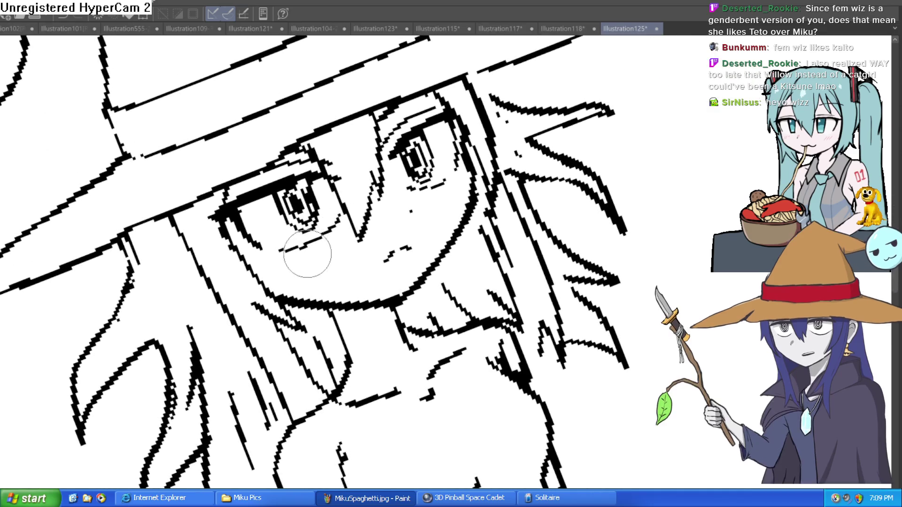
{"action": "scroll", "coordinate": [249, 253], "scroll_direction": "down", "scroll_amount": 2}
{"action": "scroll", "coordinate": [489, 232], "scroll_direction": "up", "scroll_amount": 2}
{"action": "key", "text": "ctrl+at"}
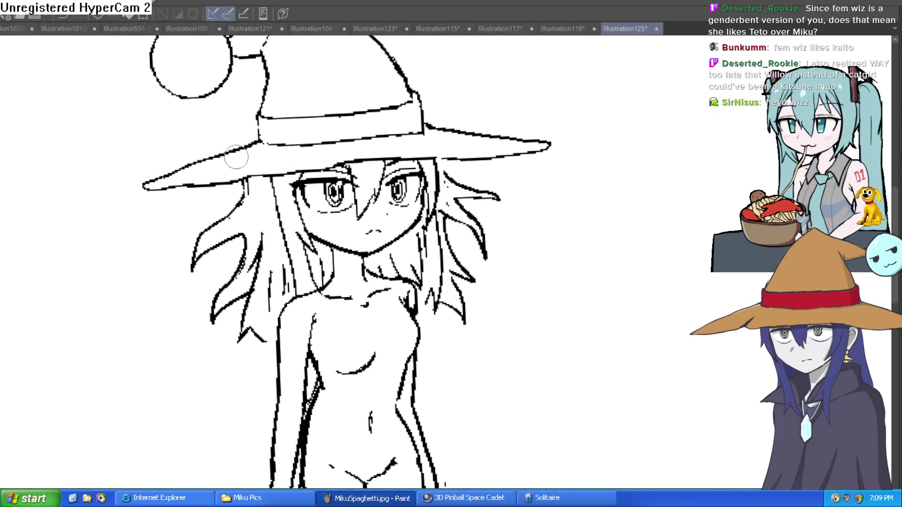
Zoom in on the witch's chin and redraw her neck line further left
{"action": "left_click_drag", "start_coordinate": [371, 137], "coordinate": [411, 211]}
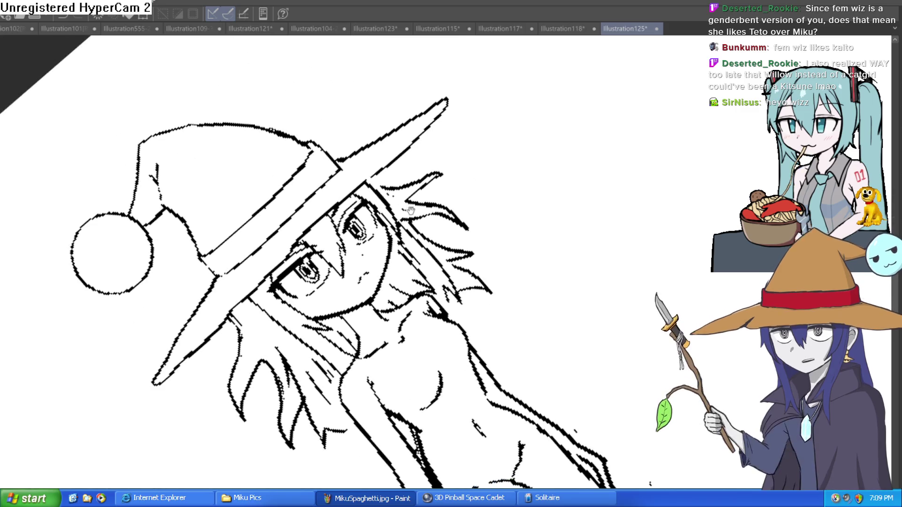
{"action": "scroll", "coordinate": [339, 253], "scroll_direction": "up", "scroll_amount": 5}
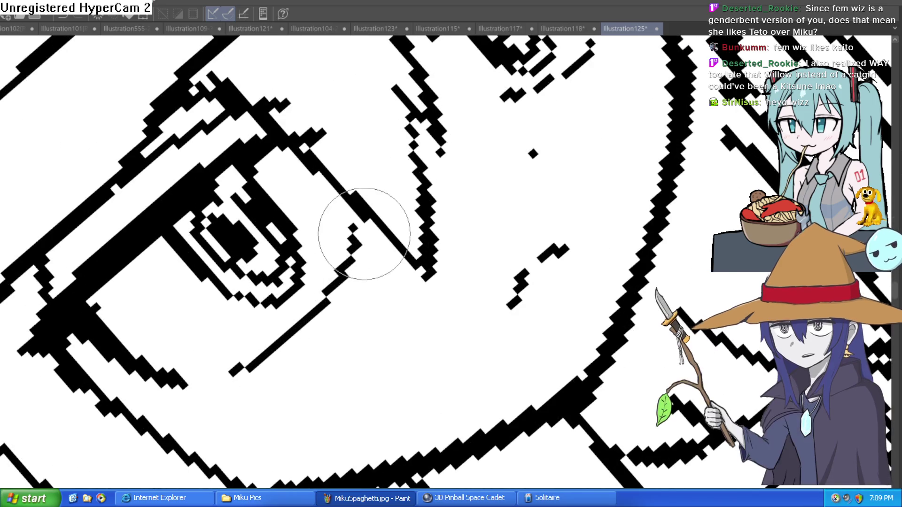
{"action": "left_click_drag", "start_coordinate": [514, 145], "coordinate": [352, 218]}
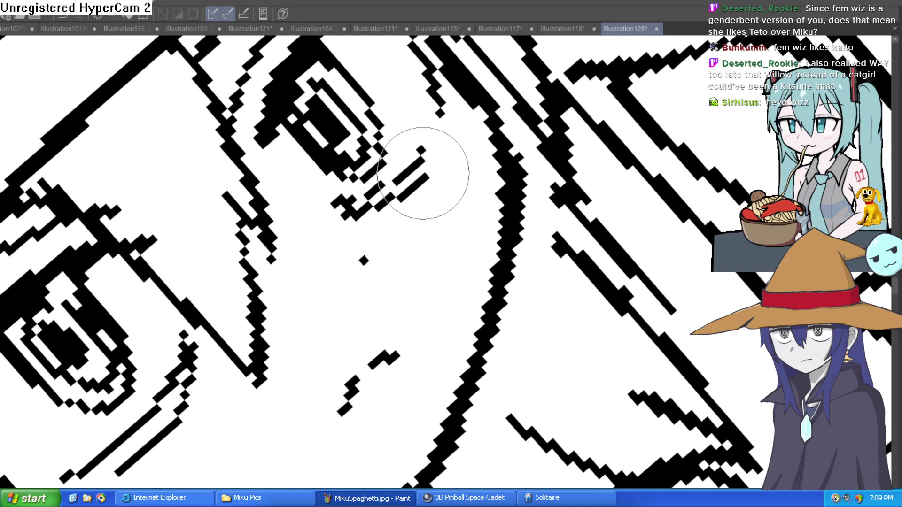
{"action": "scroll", "coordinate": [196, 362], "scroll_direction": "down", "scroll_amount": 5}
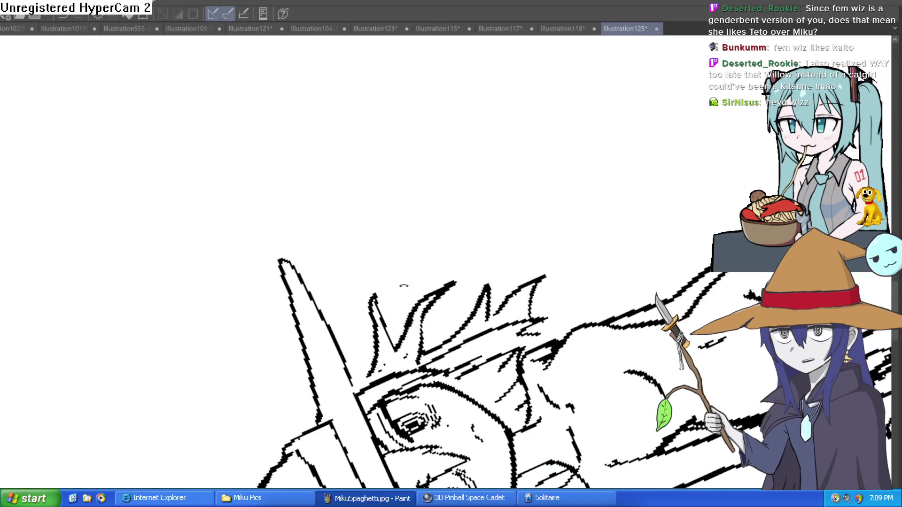
{"action": "scroll", "coordinate": [537, 233], "scroll_direction": "down", "scroll_amount": 2}
{"action": "scroll", "coordinate": [485, 199], "scroll_direction": "up", "scroll_amount": 6}
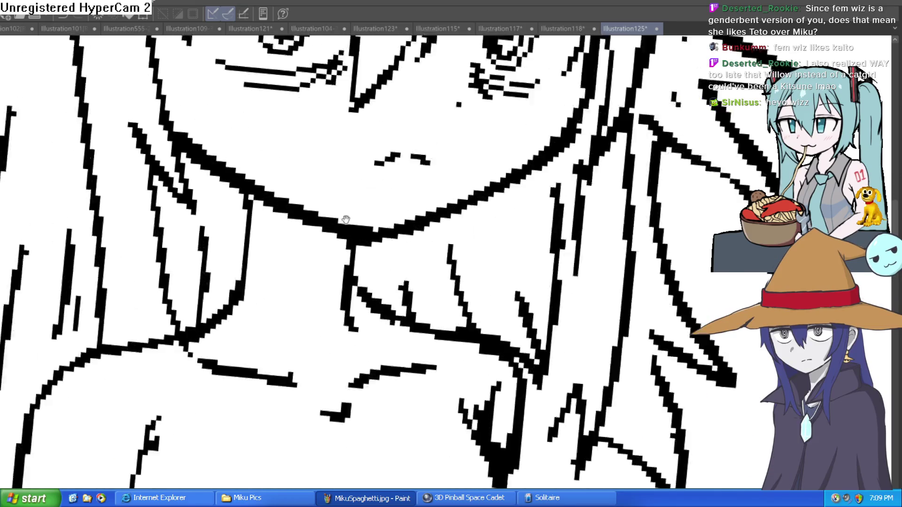
{"action": "mouse_move", "coordinate": [357, 245]}
{"action": "left_mouse_down"}
{"action": "mouse_move", "coordinate": [342, 306]}
{"action": "mouse_move", "coordinate": [406, 295]}
{"action": "left_mouse_up"}
{"action": "key", "text": "ctrl+z"}
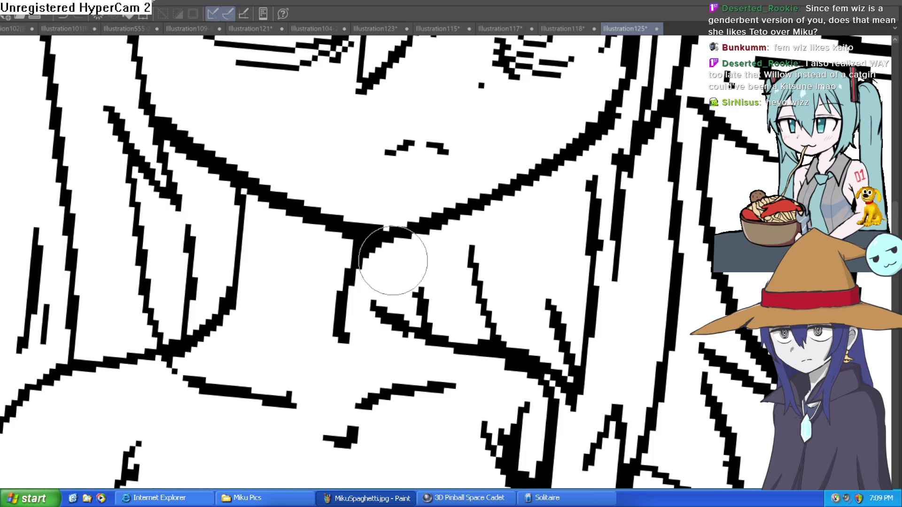
Add the small diagonal collar stroke beside the neck, then fit the whole witch in view
{"action": "left_click_drag", "start_coordinate": [406, 331], "coordinate": [355, 278]}
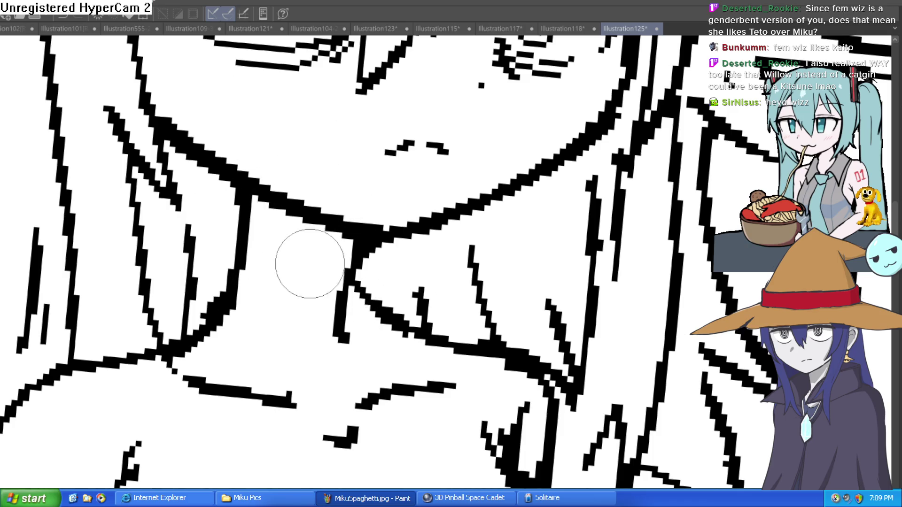
{"action": "mouse_move", "coordinate": [223, 298]}
{"action": "left_mouse_down"}
{"action": "mouse_move", "coordinate": [189, 330]}
{"action": "mouse_move", "coordinate": [262, 201]}
{"action": "left_mouse_up"}
{"action": "key", "text": "ctrl+z"}
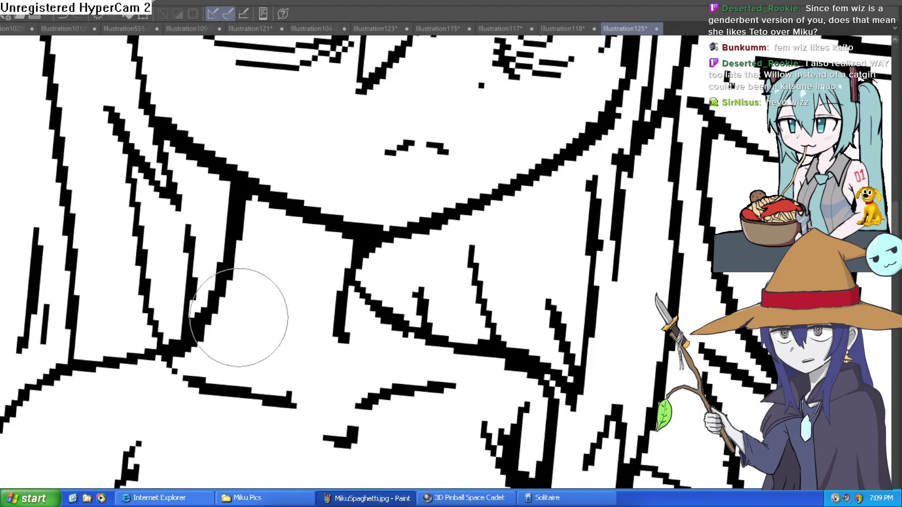
{"action": "key", "text": "ctrl+z"}
{"action": "key", "text": "ctrl+0"}
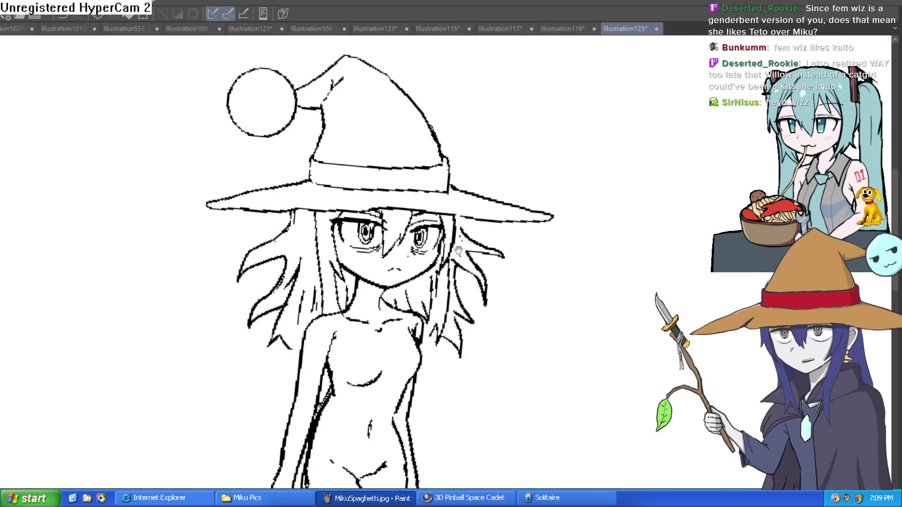
{"action": "mouse_move", "coordinate": [467, 275]}
{"action": "left_mouse_down"}
{"action": "mouse_move", "coordinate": [442, 253]}
{"action": "mouse_move", "coordinate": [437, 282]}
{"action": "mouse_move", "coordinate": [437, 256]}
{"action": "mouse_move", "coordinate": [408, 238]}
{"action": "left_mouse_up"}
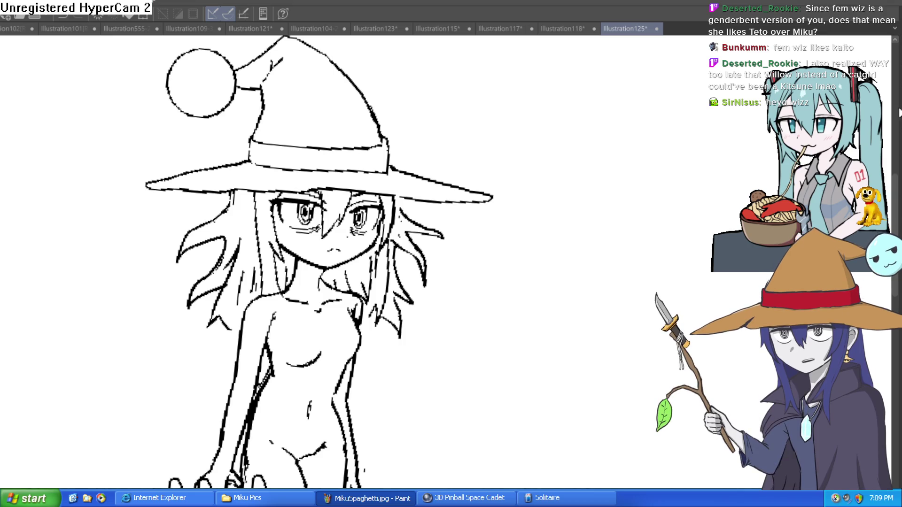
Switch to the Illustration101[Restore] document showing the horned girl
{"action": "left_click", "coordinate": [63, 28]}
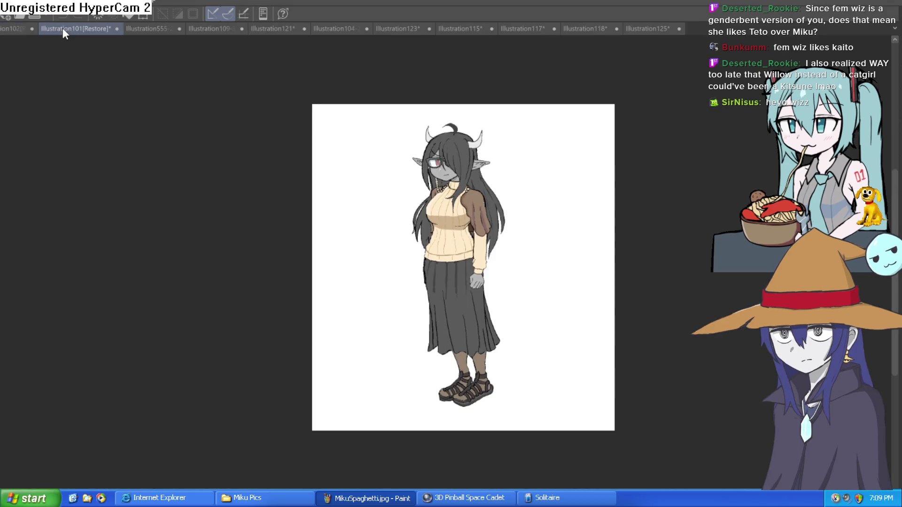
Show the Illustration102[Restore] catgirl and zoom in on her head and torso
{"action": "left_click", "coordinate": [14, 29]}
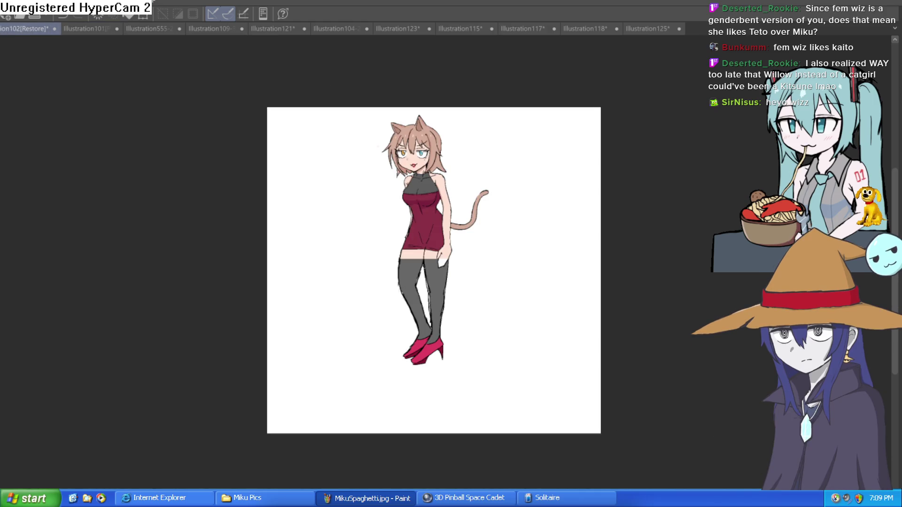
{"action": "mouse_move", "coordinate": [422, 136]}
{"action": "left_mouse_down"}
{"action": "mouse_move", "coordinate": [507, 183]}
{"action": "mouse_move", "coordinate": [475, 133]}
{"action": "left_mouse_up"}
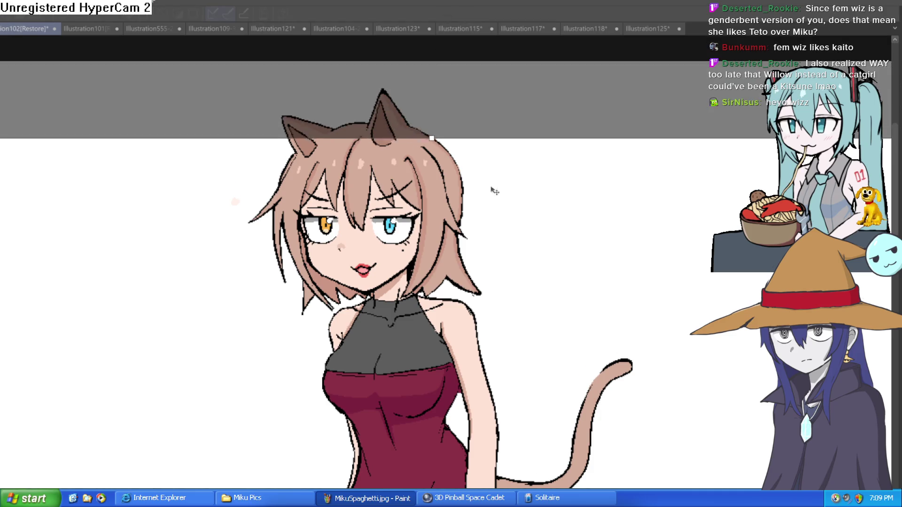
{"action": "scroll", "coordinate": [636, 235], "scroll_direction": "down", "scroll_amount": 5}
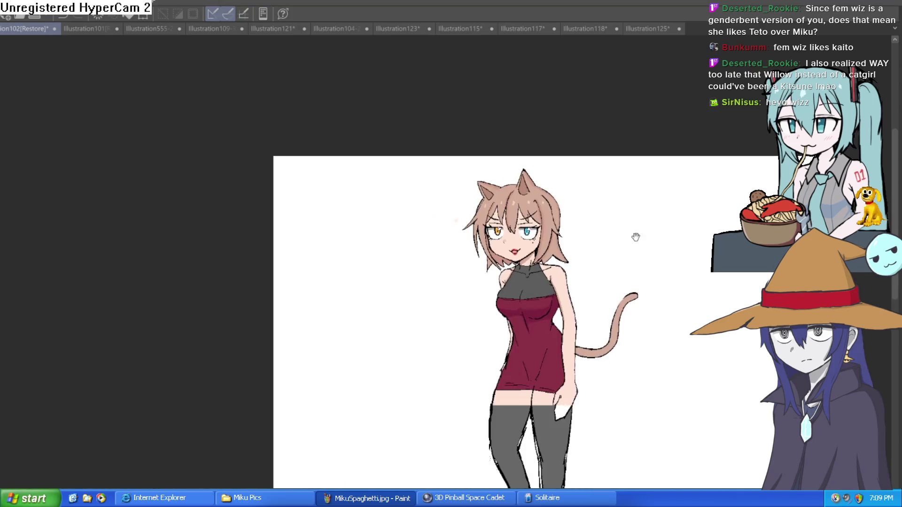
{"action": "left_click_drag", "start_coordinate": [383, 162], "coordinate": [374, 174]}
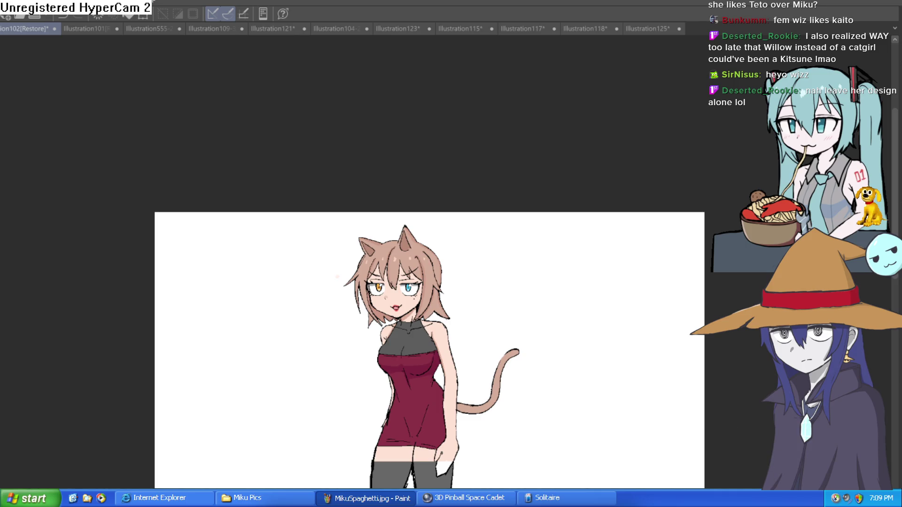
{"action": "key", "text": "ctrl+alt+c"}
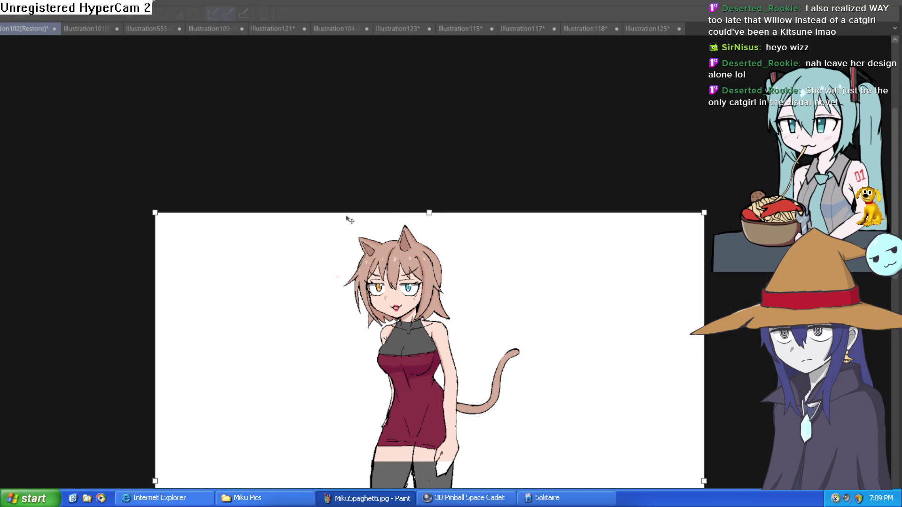
Make the catgirl canvas taller by dragging its top edge upward and confirming
{"action": "mouse_move", "coordinate": [435, 209]}
{"action": "left_mouse_down"}
{"action": "mouse_move", "coordinate": [438, 158]}
{"action": "mouse_move", "coordinate": [538, 86]}
{"action": "left_mouse_up"}
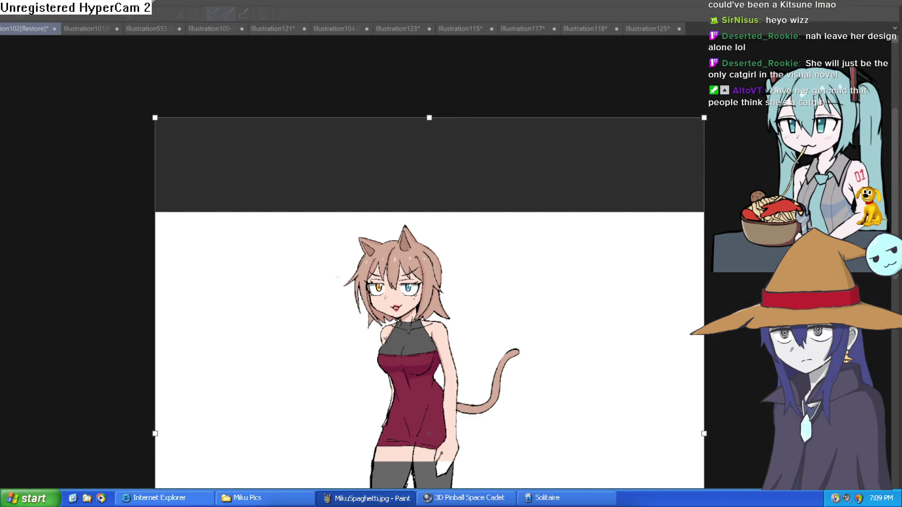
{"action": "left_click", "coordinate": [859, 43]}
{"action": "scroll", "coordinate": [561, 206], "scroll_direction": "down", "scroll_amount": 3}
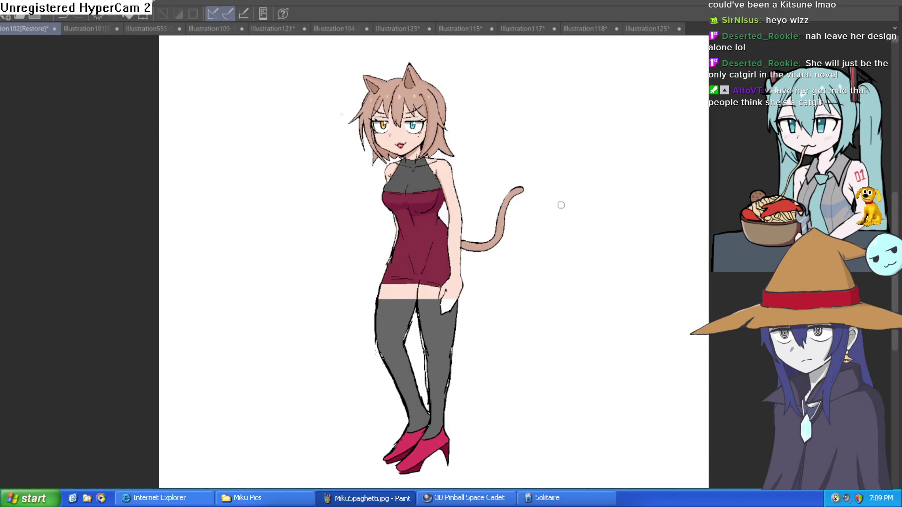
{"action": "left_click_drag", "start_coordinate": [555, 212], "coordinate": [526, 272]}
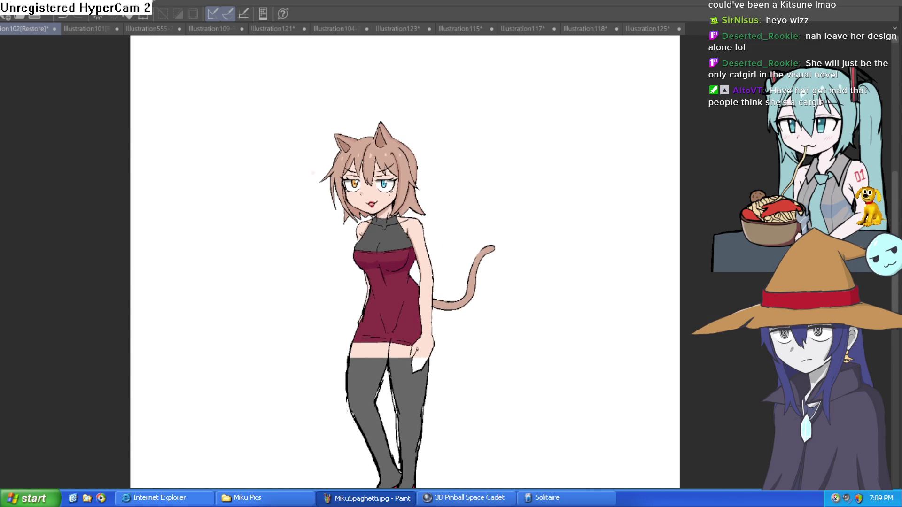
{"action": "scroll", "coordinate": [331, 166], "scroll_direction": "up", "scroll_amount": 5}
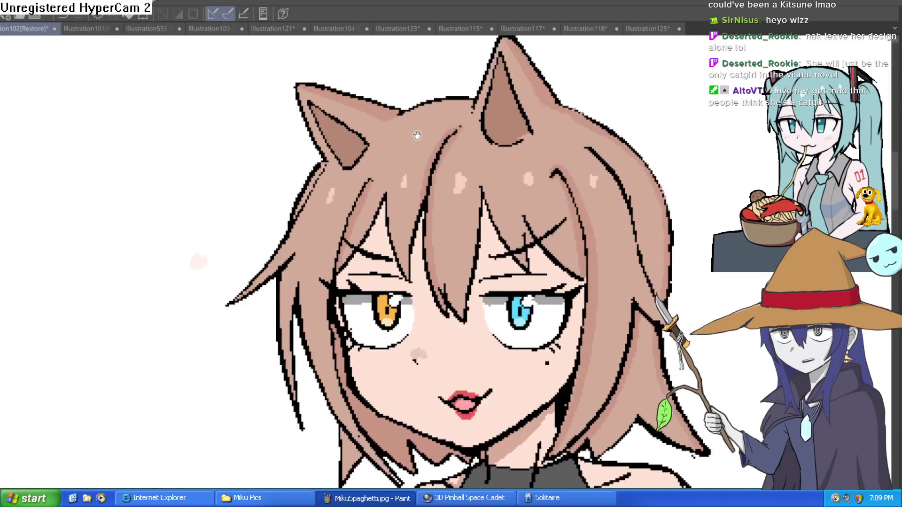
{"action": "scroll", "coordinate": [331, 166], "scroll_direction": "down", "scroll_amount": 2}
{"action": "scroll", "coordinate": [331, 167], "scroll_direction": "up", "scroll_amount": 1}
{"action": "scroll", "coordinate": [331, 166], "scroll_direction": "down", "scroll_amount": 1}
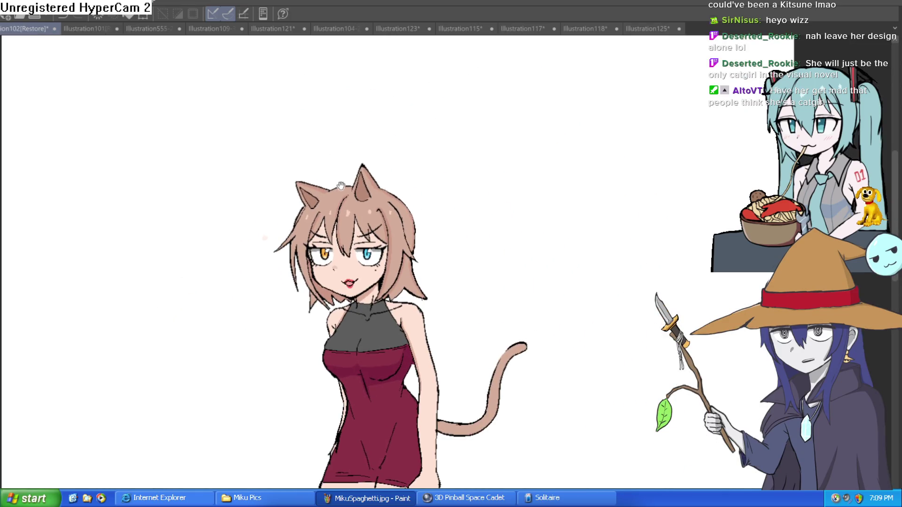
Sketch a tall fox-ear outline above the catgirl's left cat ear
{"action": "left_click_drag", "start_coordinate": [329, 190], "coordinate": [283, 134]}
{"action": "key", "text": "ctrl+z"}
{"action": "mouse_move", "coordinate": [329, 188]}
{"action": "left_mouse_down"}
{"action": "mouse_move", "coordinate": [285, 153]}
{"action": "mouse_move", "coordinate": [309, 211]}
{"action": "left_mouse_up"}
{"action": "mouse_move", "coordinate": [285, 150]}
{"action": "left_mouse_down"}
{"action": "mouse_move", "coordinate": [338, 178]}
{"action": "mouse_move", "coordinate": [372, 133]}
{"action": "left_mouse_up"}
{"action": "key", "text": "ctrl+z"}
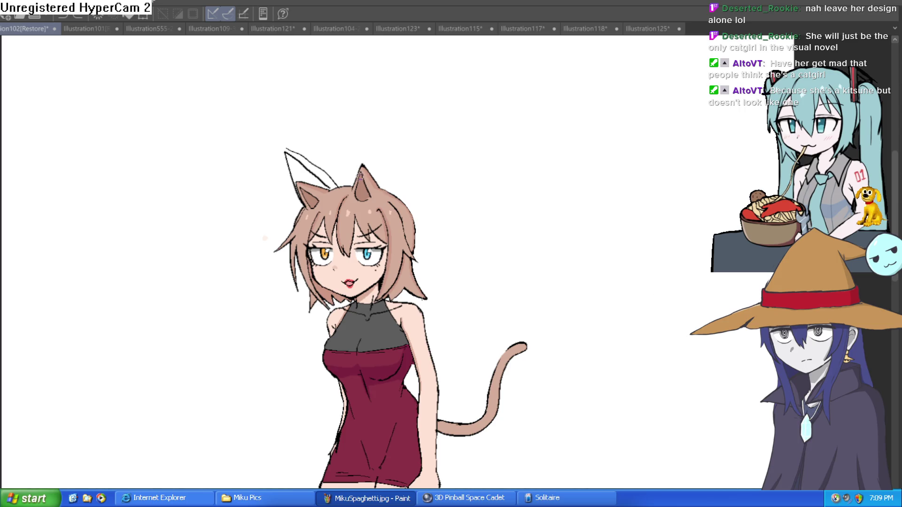
Draw a second tall fox-ear outline over the right cat ear, redrawing it slightly lower
{"action": "scroll", "coordinate": [360, 176], "scroll_direction": "up", "scroll_amount": 2}
{"action": "left_click_drag", "start_coordinate": [371, 158], "coordinate": [384, 99]}
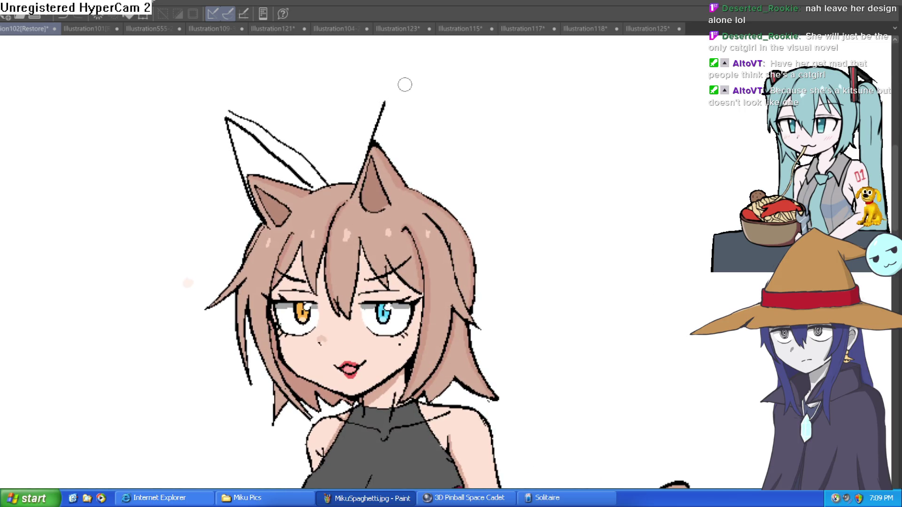
{"action": "key", "text": "ctrl+z"}
{"action": "mouse_move", "coordinate": [351, 190]}
{"action": "left_mouse_down"}
{"action": "mouse_move", "coordinate": [382, 71]}
{"action": "mouse_move", "coordinate": [399, 190]}
{"action": "left_mouse_up"}
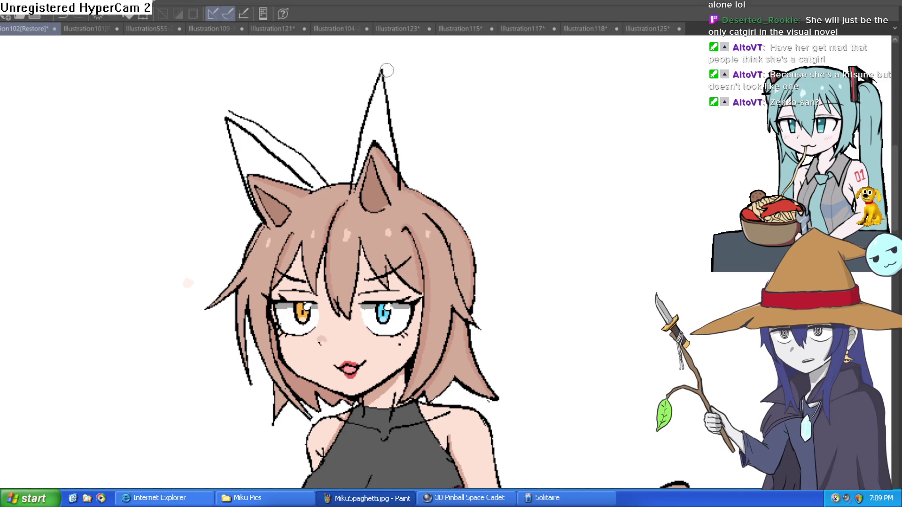
{"action": "key", "text": "ctrl+z"}
{"action": "left_click_drag", "start_coordinate": [376, 85], "coordinate": [405, 190]}
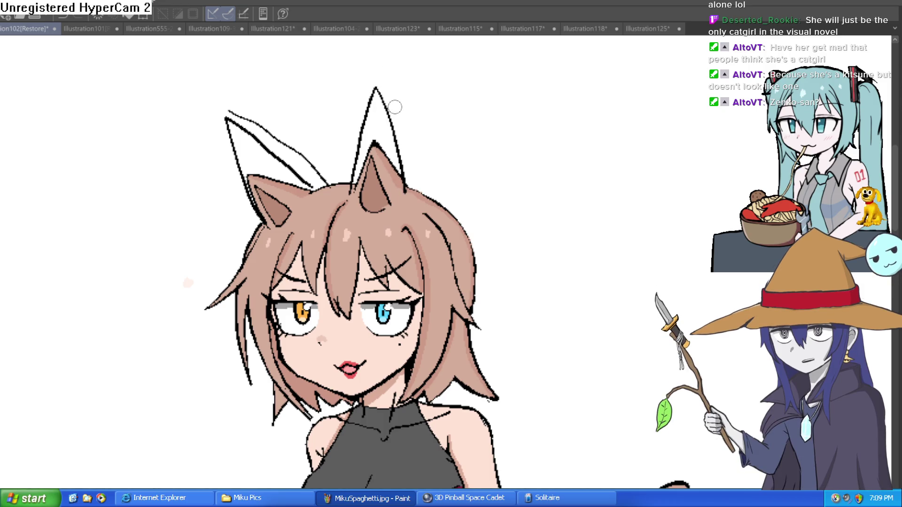
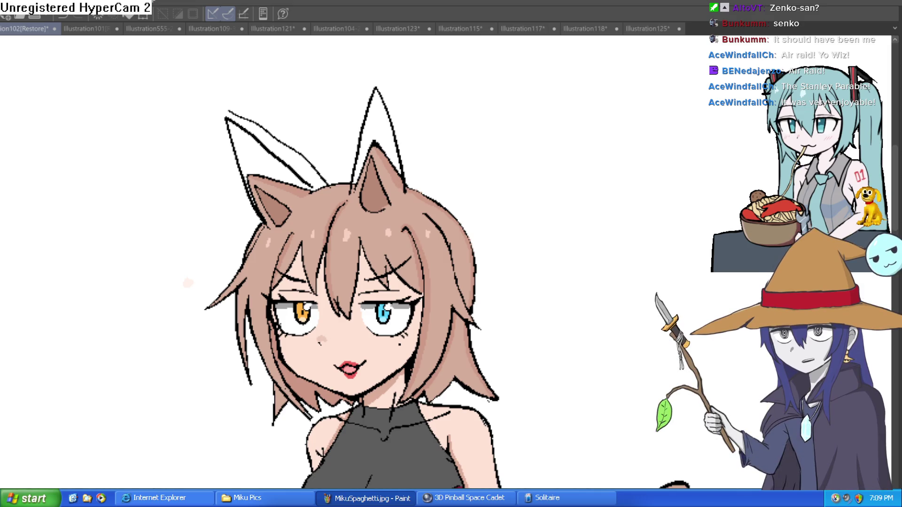
Ink a short hair stroke and the tip and edge of the new left ear
{"action": "key", "text": "ctrl+minus"}
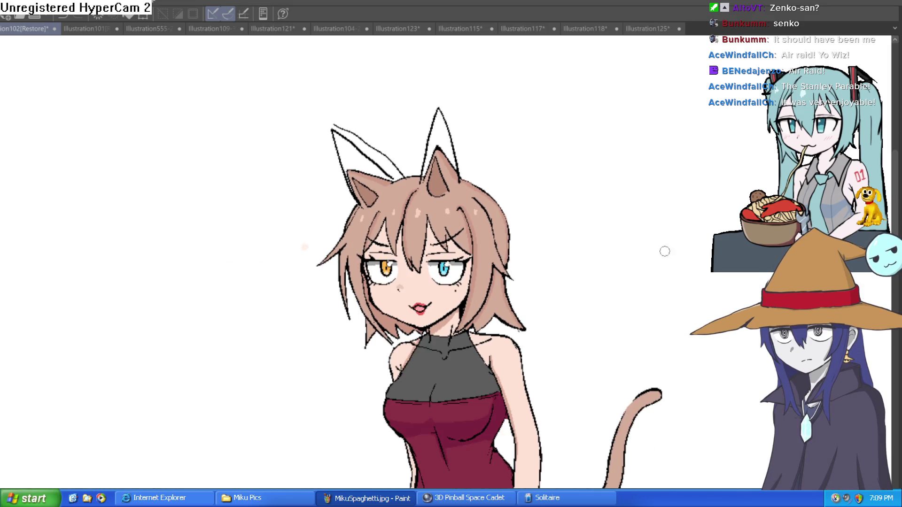
{"action": "mouse_move", "coordinate": [655, 201]}
{"action": "left_mouse_down"}
{"action": "mouse_move", "coordinate": [624, 202]}
{"action": "mouse_move", "coordinate": [590, 145]}
{"action": "left_mouse_up"}
{"action": "key", "text": "ctrl+minus"}
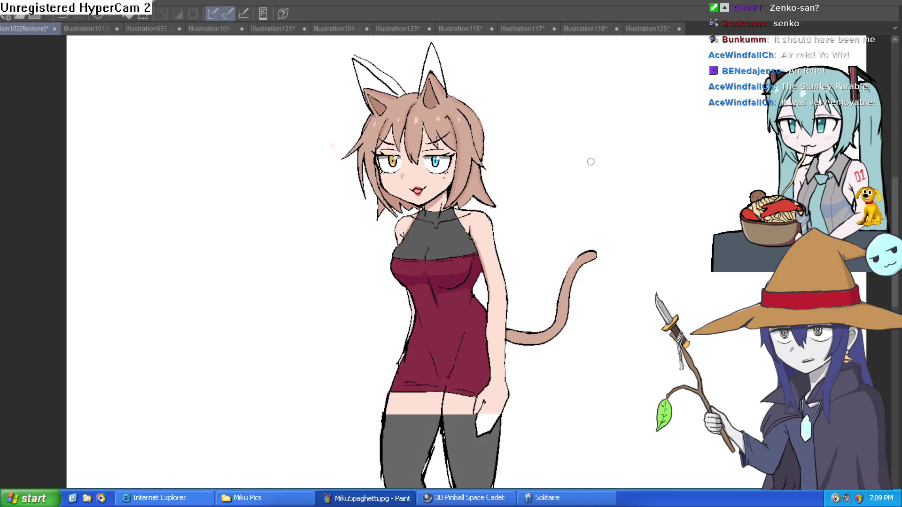
{"action": "key", "text": "ctrl+plus"}
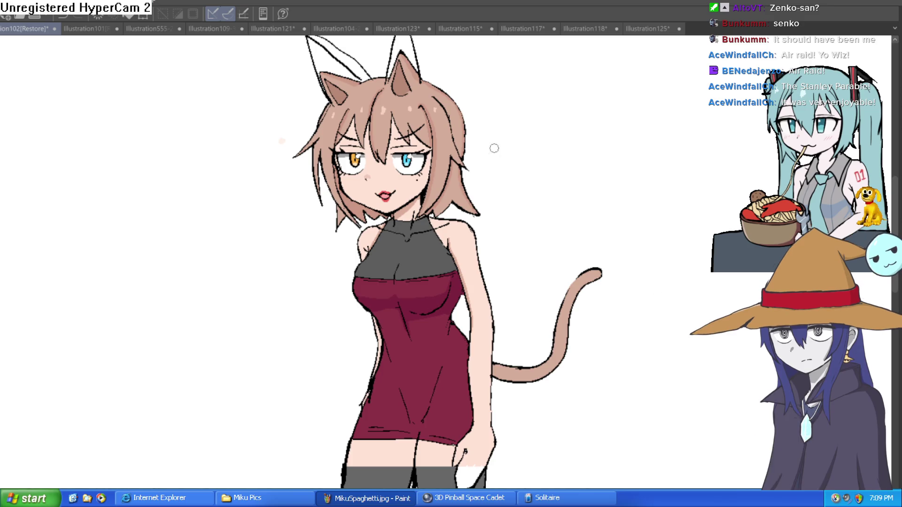
{"action": "left_click_drag", "start_coordinate": [494, 145], "coordinate": [504, 202]}
{"action": "scroll", "coordinate": [427, 129], "scroll_direction": "up", "scroll_amount": 3}
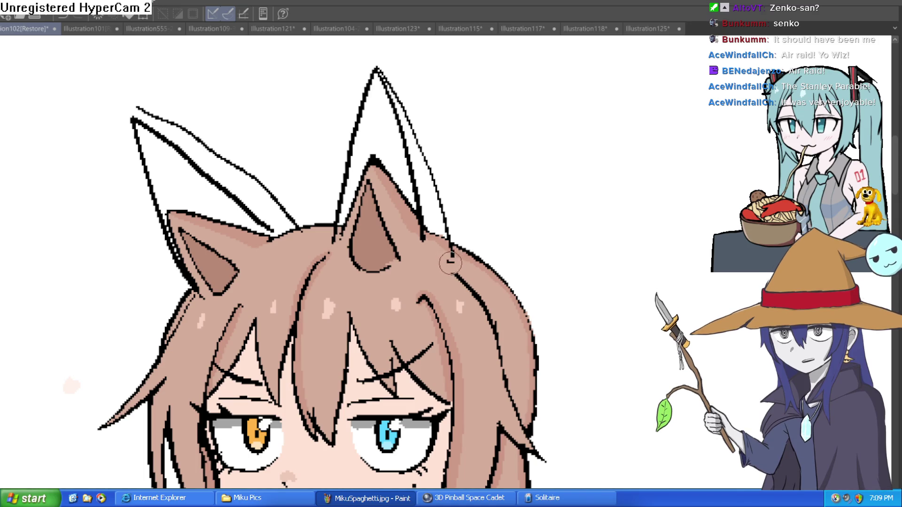
{"action": "left_click_drag", "start_coordinate": [454, 261], "coordinate": [444, 243]}
{"action": "mouse_move", "coordinate": [141, 108]}
{"action": "left_mouse_down"}
{"action": "mouse_move", "coordinate": [181, 242]}
{"action": "mouse_move", "coordinate": [200, 272]}
{"action": "left_mouse_up"}
Outline the central ear's tip, then fill the left ear's interior with hair brown
{"action": "scroll", "coordinate": [507, 202], "scroll_direction": "down", "scroll_amount": 3}
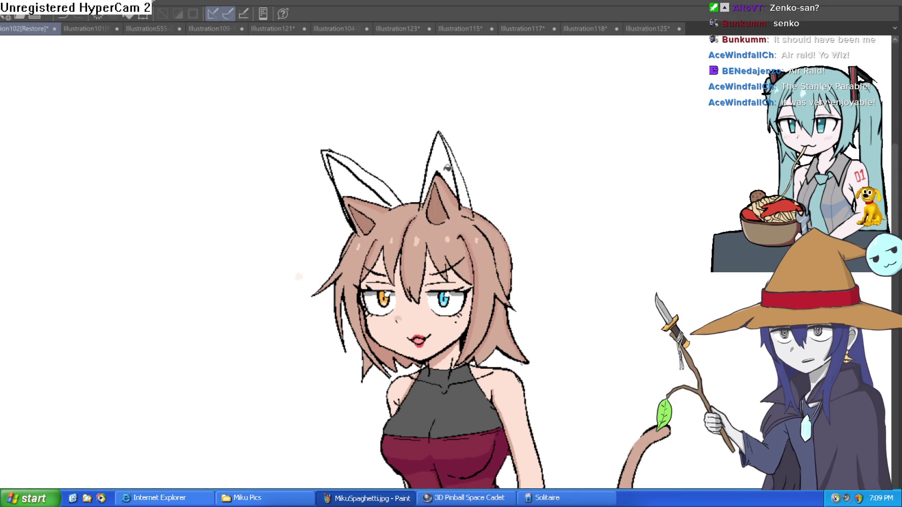
{"action": "left_click_drag", "start_coordinate": [423, 202], "coordinate": [454, 170]}
{"action": "key", "text": "ctrl+z"}
{"action": "key", "text": "ctrl+z"}
{"action": "key", "text": "ctrl+y"}
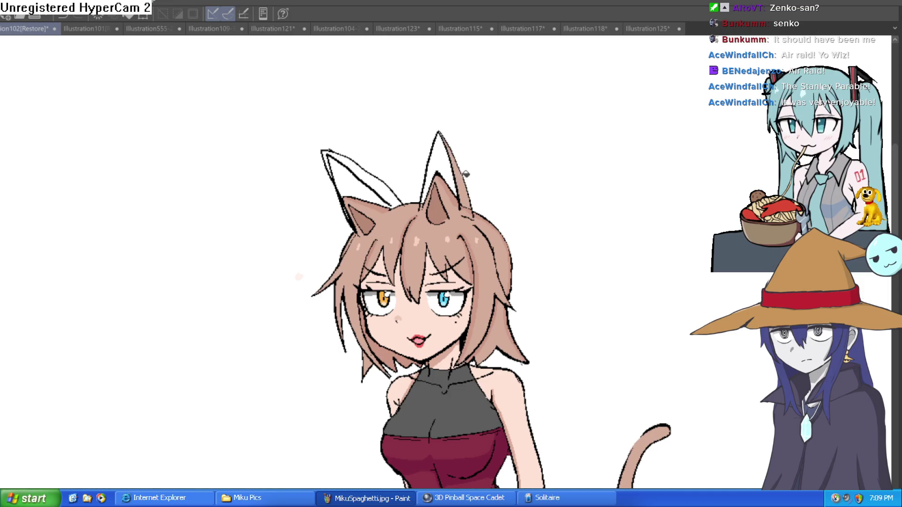
{"action": "left_click", "coordinate": [371, 177]}
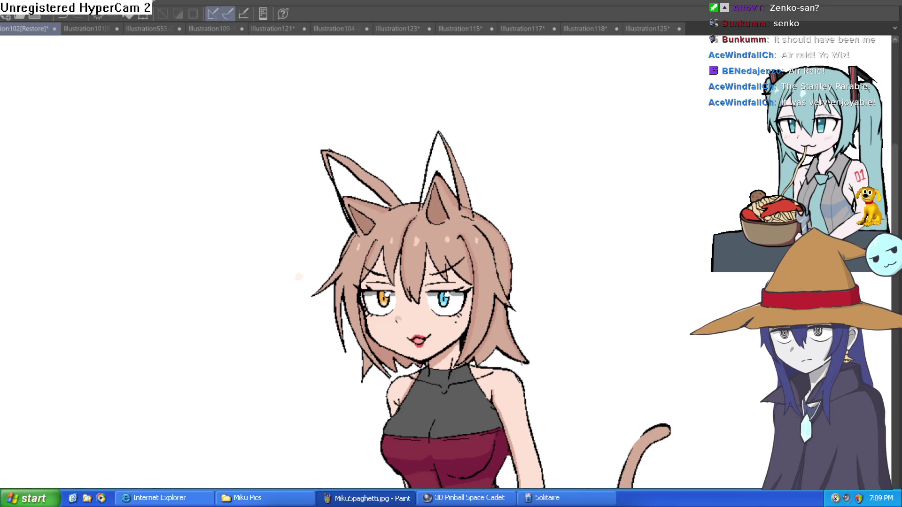
{"action": "scroll", "coordinate": [451, 161], "scroll_direction": "up", "scroll_amount": 2}
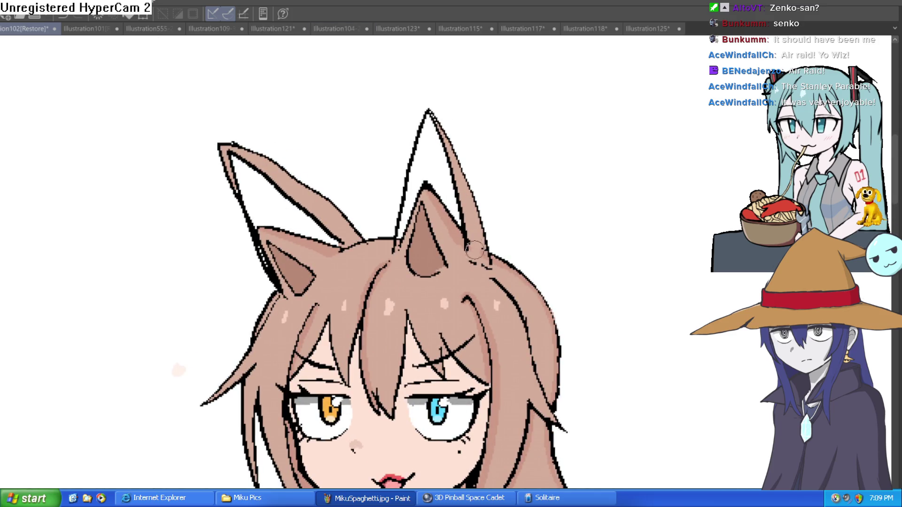
Brush brown into the tall ear and bucket-fill the remaining white and line areas in both ears
{"action": "mouse_move", "coordinate": [441, 214]}
{"action": "left_mouse_down"}
{"action": "mouse_move", "coordinate": [444, 202]}
{"action": "mouse_move", "coordinate": [456, 225]}
{"action": "mouse_move", "coordinate": [434, 185]}
{"action": "mouse_move", "coordinate": [423, 190]}
{"action": "mouse_move", "coordinate": [409, 249]}
{"action": "mouse_move", "coordinate": [402, 235]}
{"action": "mouse_move", "coordinate": [413, 202]}
{"action": "mouse_move", "coordinate": [418, 263]}
{"action": "mouse_move", "coordinate": [409, 264]}
{"action": "mouse_move", "coordinate": [434, 235]}
{"action": "mouse_move", "coordinate": [443, 257]}
{"action": "left_mouse_up"}
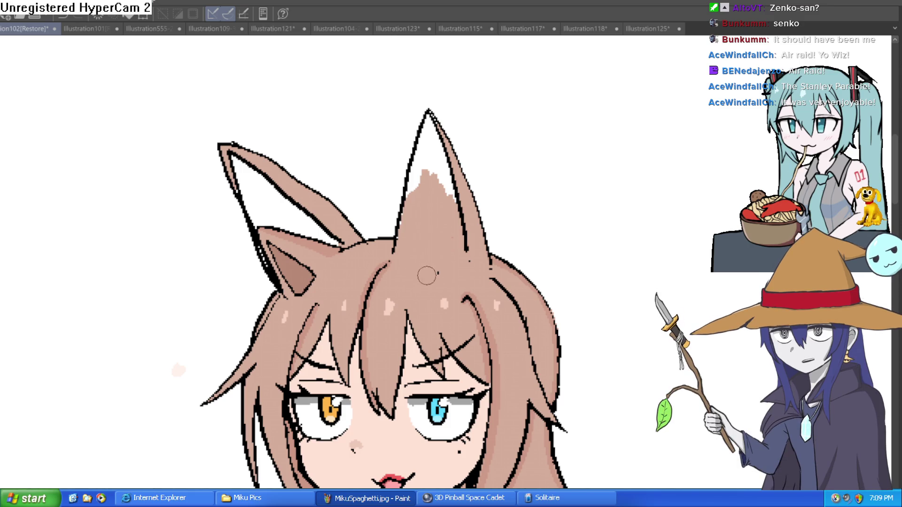
{"action": "left_click_drag", "start_coordinate": [524, 247], "coordinate": [506, 230]}
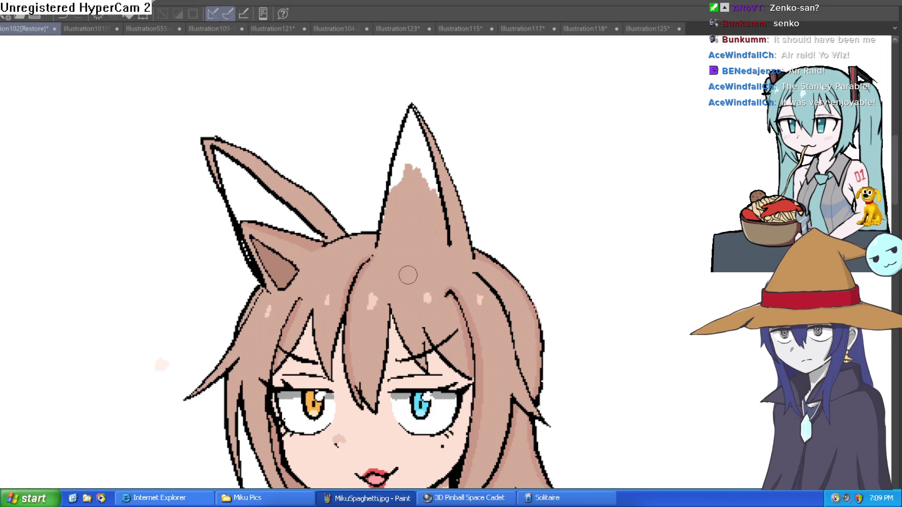
{"action": "key", "text": "g"}
{"action": "left_click", "coordinate": [421, 155]}
{"action": "left_click", "coordinate": [276, 203]}
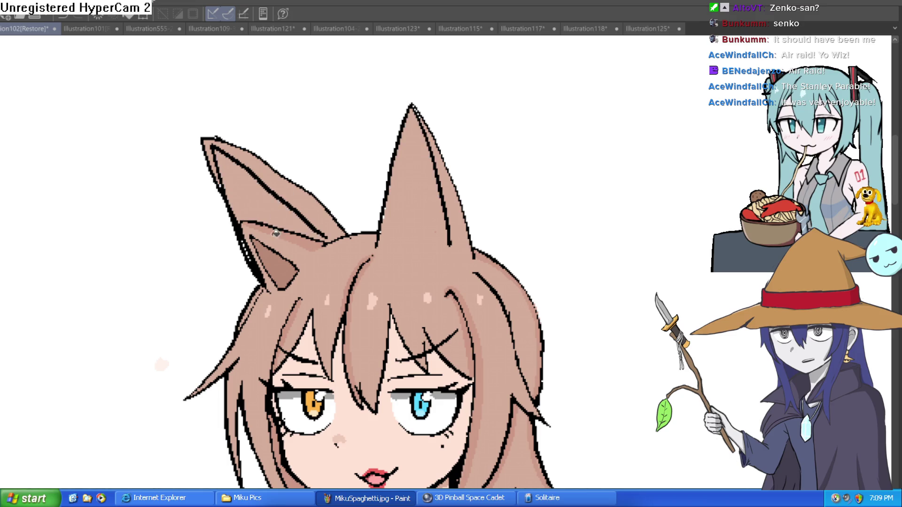
{"action": "left_click", "coordinate": [276, 226]}
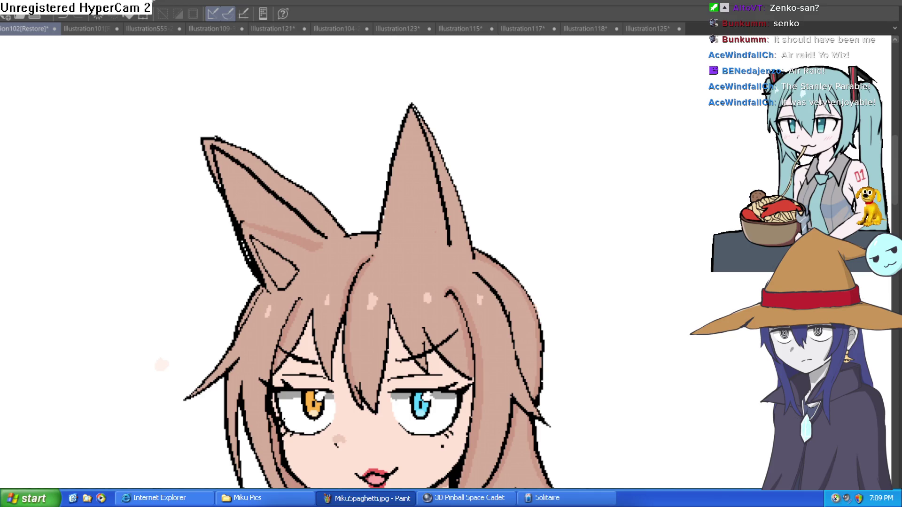
{"action": "key", "text": "asciicircum"}
{"action": "key", "text": "asciicircum"}
{"action": "key", "text": "asciicircum"}
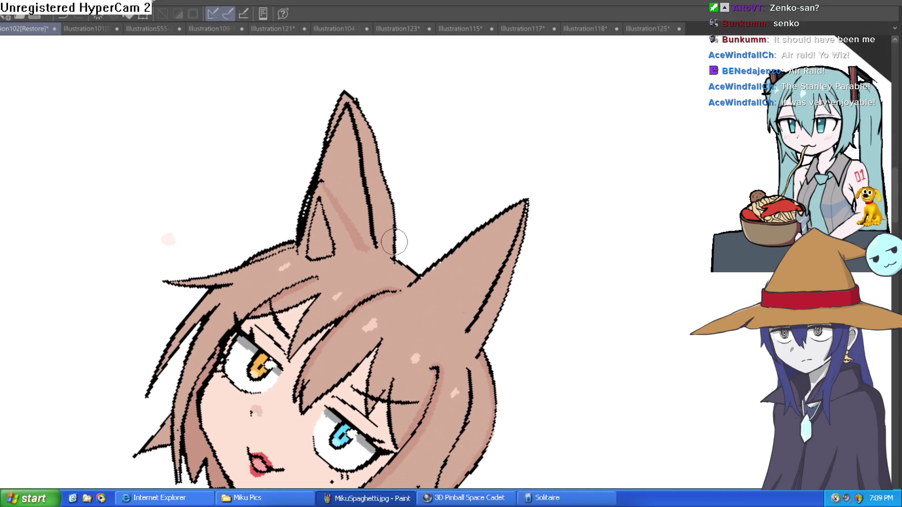
Paint hair brown over the left ear's black edge line and darker inner-ear stroke
{"action": "mouse_move", "coordinate": [394, 242]}
{"action": "left_mouse_down"}
{"action": "mouse_move", "coordinate": [393, 177]}
{"action": "mouse_move", "coordinate": [358, 95]}
{"action": "left_mouse_up"}
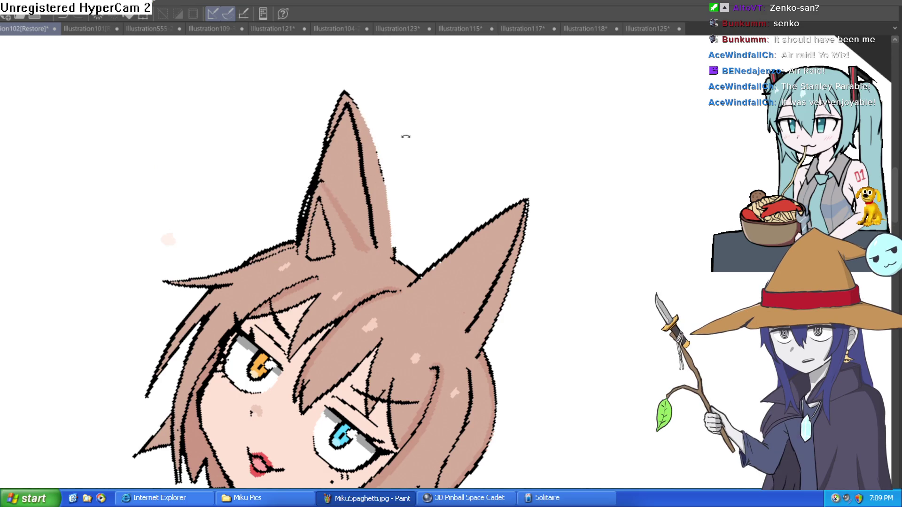
{"action": "key", "text": "minus"}
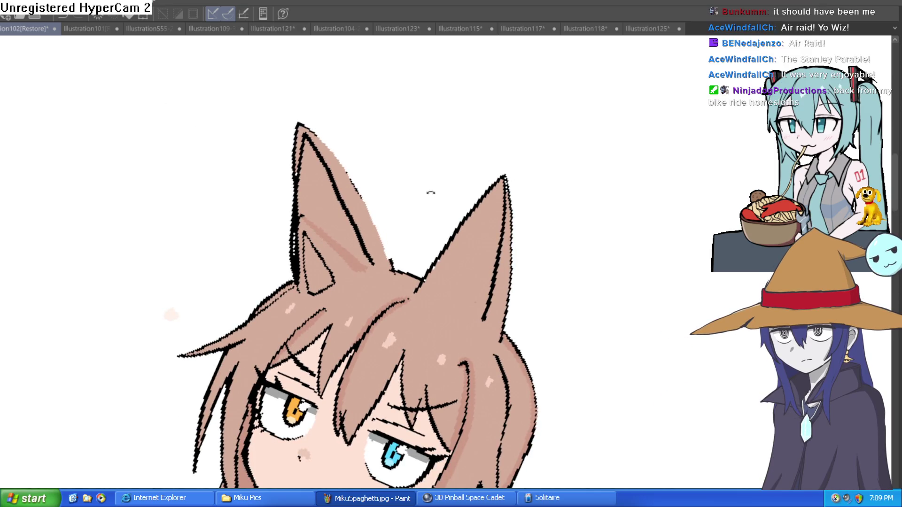
{"action": "key", "text": "minus"}
{"action": "key", "text": "minus"}
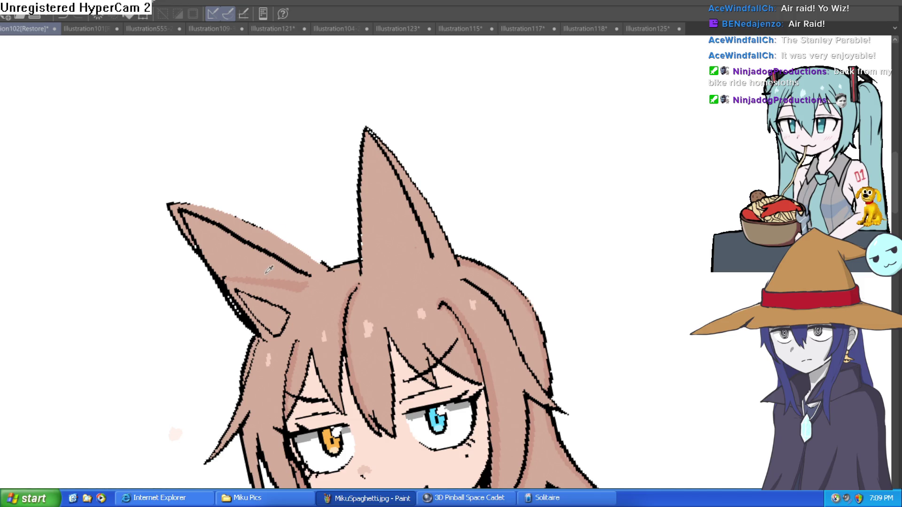
{"action": "key", "text": "asciicircum"}
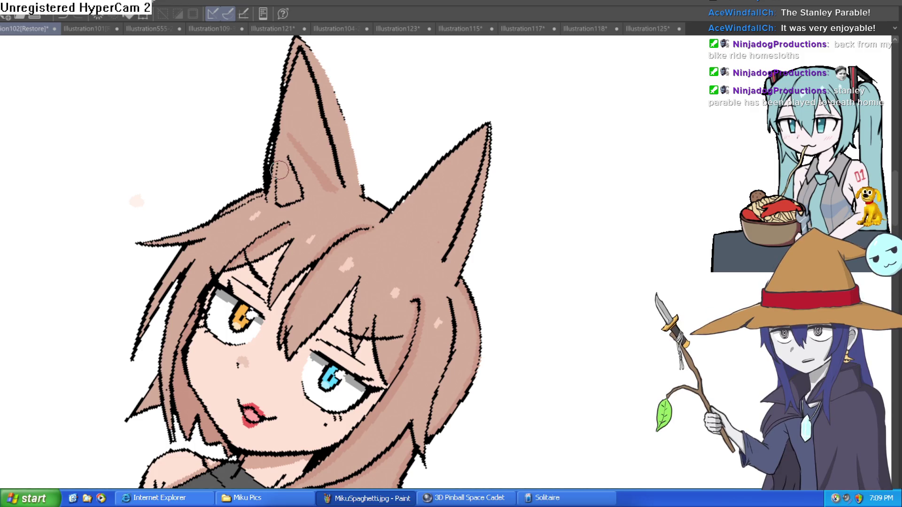
{"action": "key", "text": "ctrl+z"}
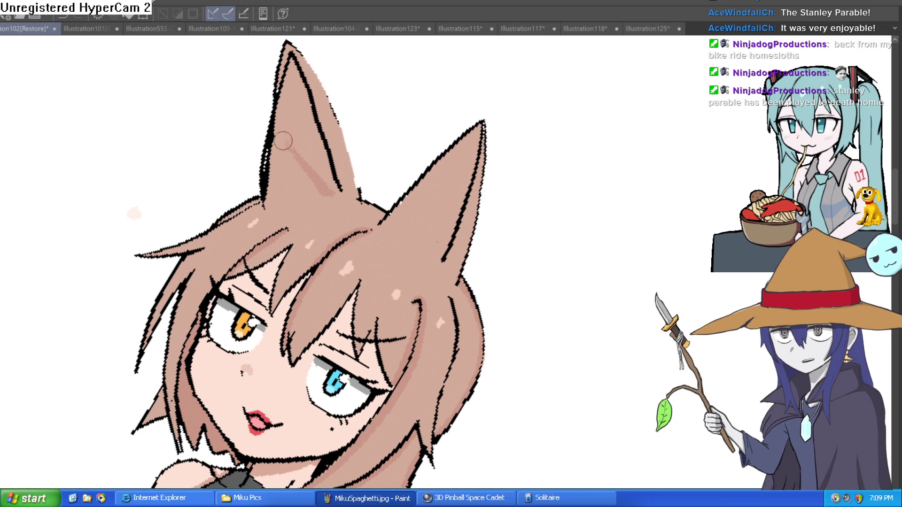
{"action": "mouse_move", "coordinate": [284, 141]}
{"action": "left_mouse_down"}
{"action": "mouse_move", "coordinate": [315, 183]}
{"action": "mouse_move", "coordinate": [321, 168]}
{"action": "mouse_move", "coordinate": [335, 207]}
{"action": "left_mouse_up"}
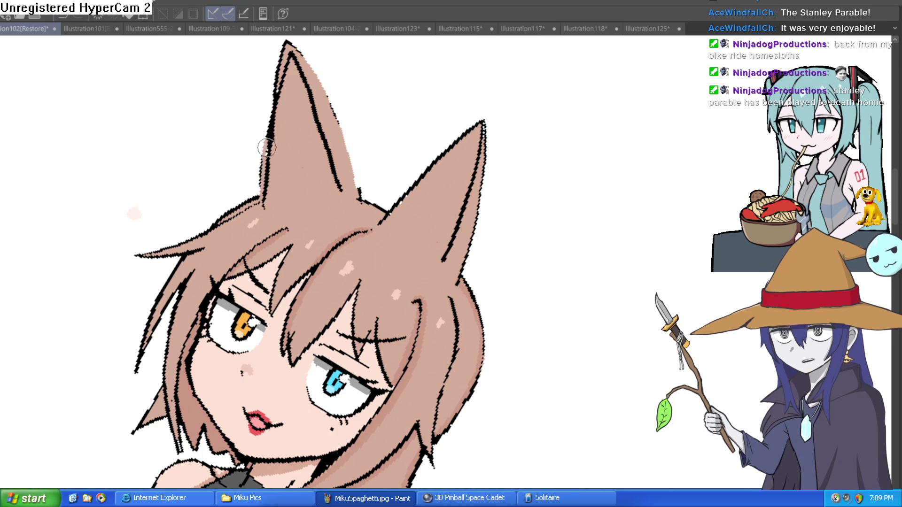
{"action": "scroll", "coordinate": [247, 114], "scroll_direction": "down", "scroll_amount": 5}
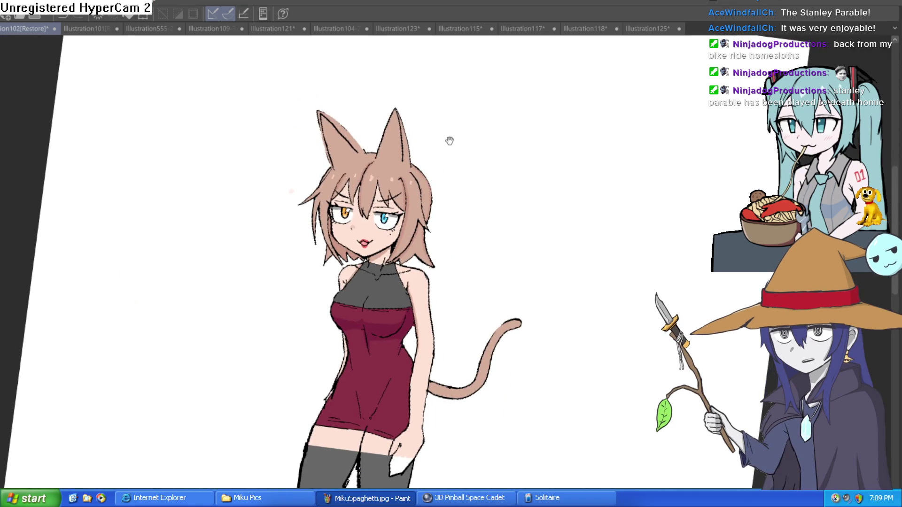
Draw a larger bushy outline around the thin tail, starting from its base
{"action": "mouse_move", "coordinate": [446, 145]}
{"action": "left_mouse_down"}
{"action": "mouse_move", "coordinate": [429, 143]}
{"action": "mouse_move", "coordinate": [439, 134]}
{"action": "mouse_move", "coordinate": [419, 145]}
{"action": "mouse_move", "coordinate": [429, 149]}
{"action": "mouse_move", "coordinate": [414, 132]}
{"action": "left_mouse_up"}
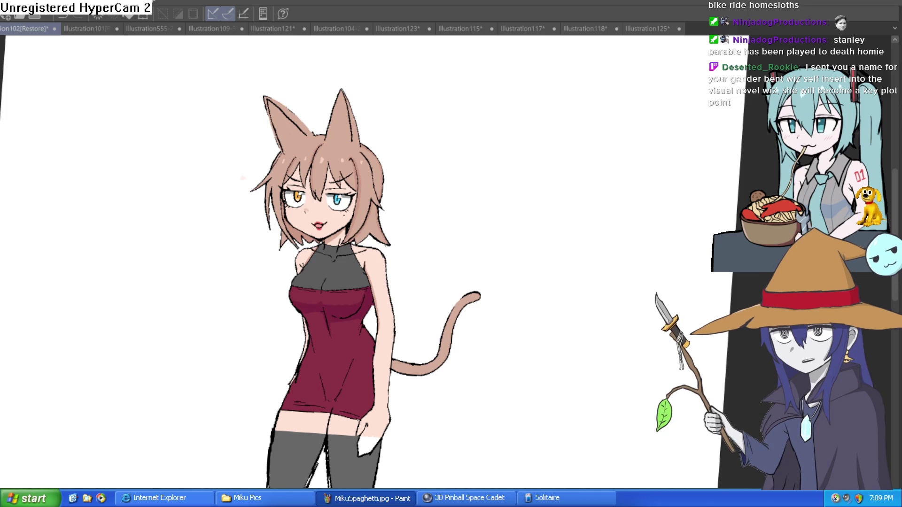
{"action": "left_click_drag", "start_coordinate": [421, 364], "coordinate": [394, 317]}
{"action": "scroll", "coordinate": [395, 317], "scroll_direction": "up", "scroll_amount": 3}
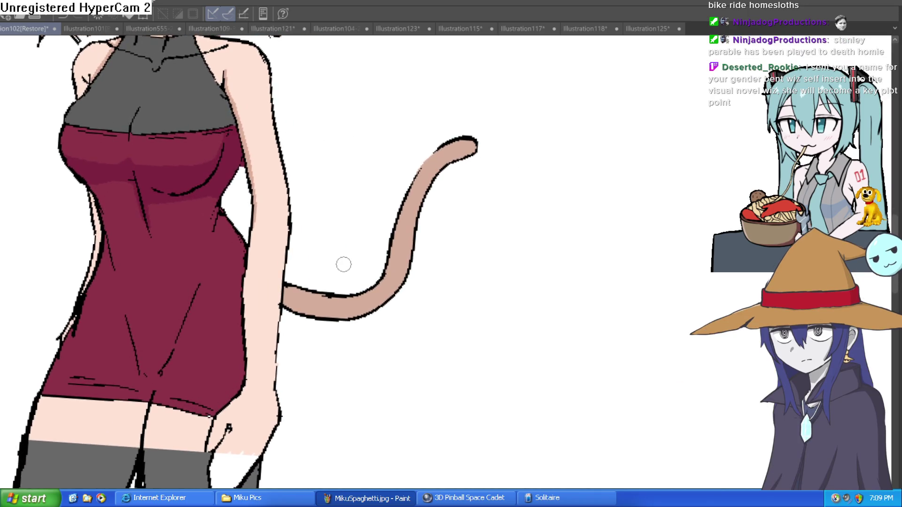
{"action": "mouse_move", "coordinate": [286, 273]}
{"action": "left_mouse_down"}
{"action": "mouse_move", "coordinate": [371, 256]}
{"action": "mouse_move", "coordinate": [405, 165]}
{"action": "mouse_move", "coordinate": [463, 110]}
{"action": "mouse_move", "coordinate": [534, 89]}
{"action": "mouse_move", "coordinate": [557, 121]}
{"action": "mouse_move", "coordinate": [397, 361]}
{"action": "mouse_move", "coordinate": [332, 354]}
{"action": "mouse_move", "coordinate": [282, 332]}
{"action": "mouse_move", "coordinate": [364, 359]}
{"action": "mouse_move", "coordinate": [438, 358]}
{"action": "mouse_move", "coordinate": [465, 333]}
{"action": "mouse_move", "coordinate": [474, 302]}
{"action": "left_mouse_up"}
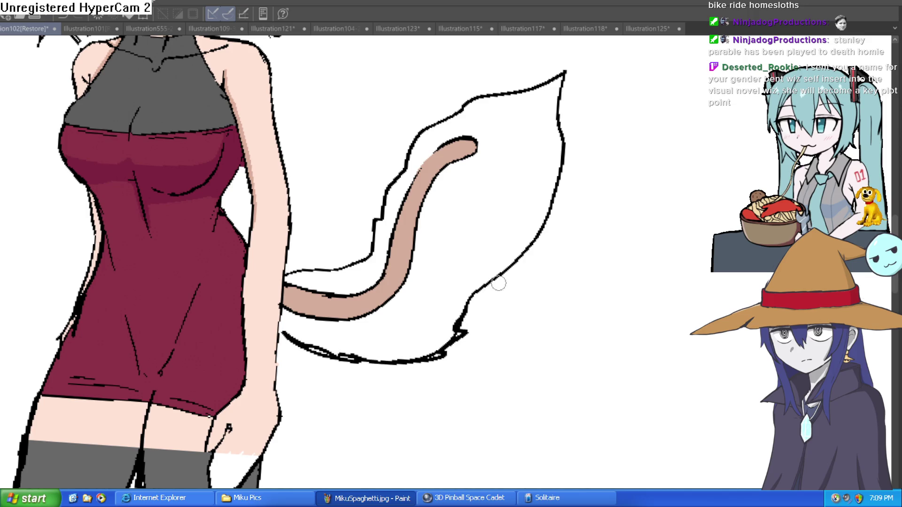
{"action": "left_click_drag", "start_coordinate": [458, 336], "coordinate": [477, 296]}
Fill the new tail outline and its inner lines with tan so it reads as one shape
{"action": "left_click_drag", "start_coordinate": [529, 268], "coordinate": [418, 227]}
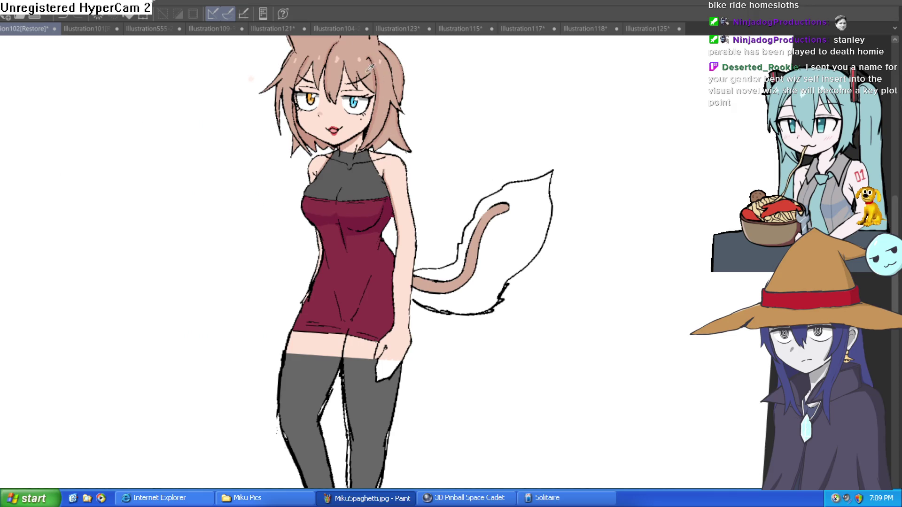
{"action": "left_click", "coordinate": [506, 245]}
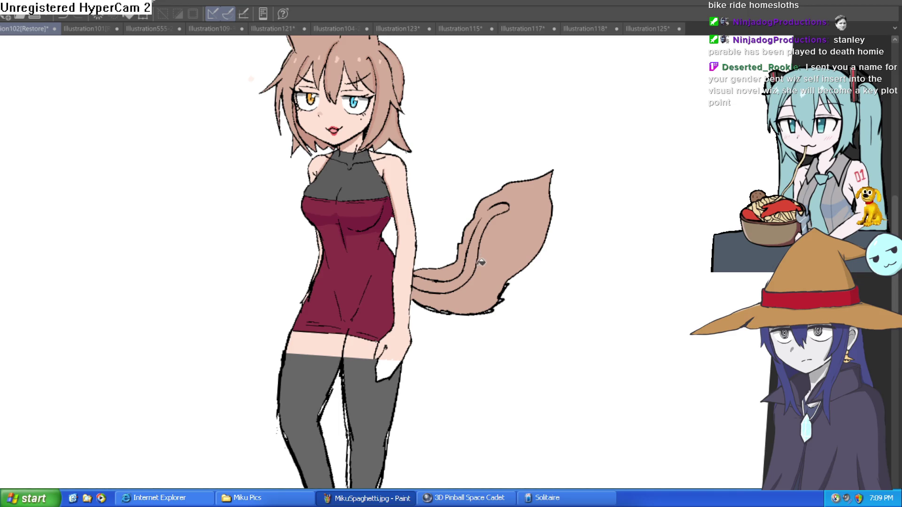
{"action": "left_click", "coordinate": [485, 234]}
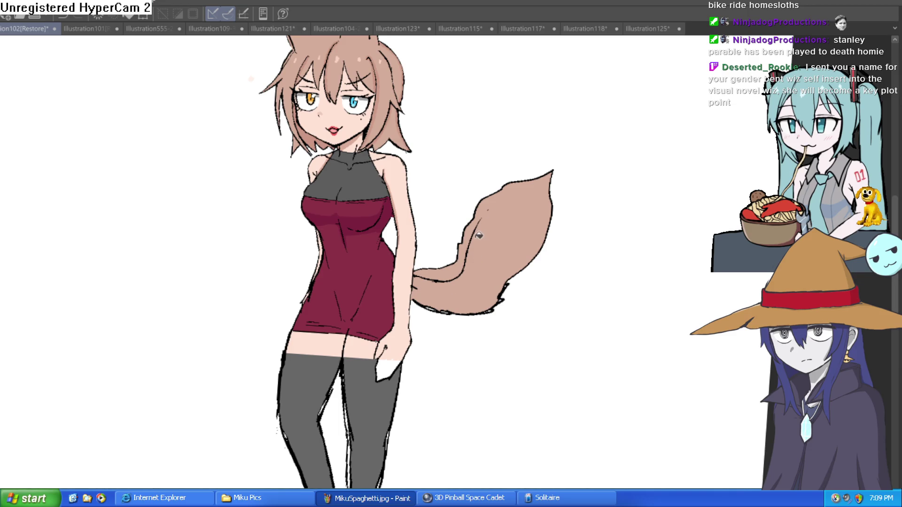
{"action": "scroll", "coordinate": [475, 239], "scroll_direction": "down", "scroll_amount": 3}
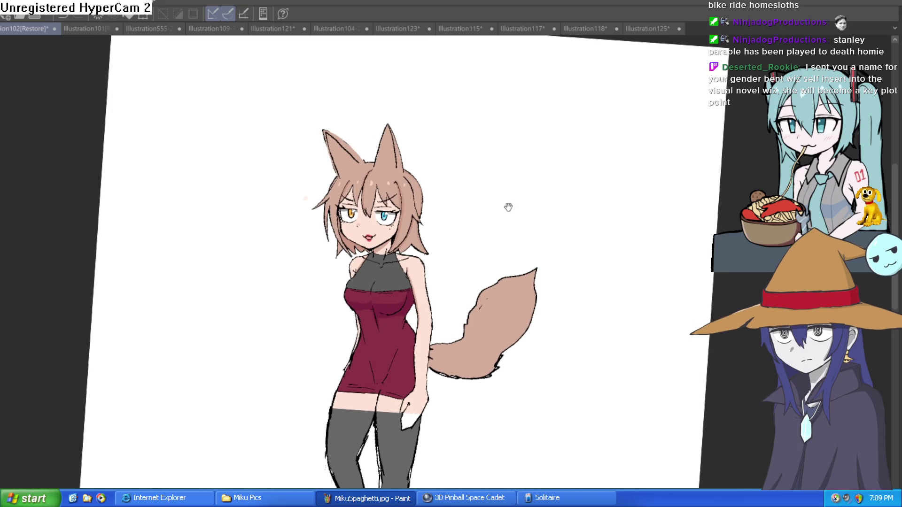
Paint the tip of the bushy tail white
{"action": "scroll", "coordinate": [508, 207], "scroll_direction": "up", "scroll_amount": 3}
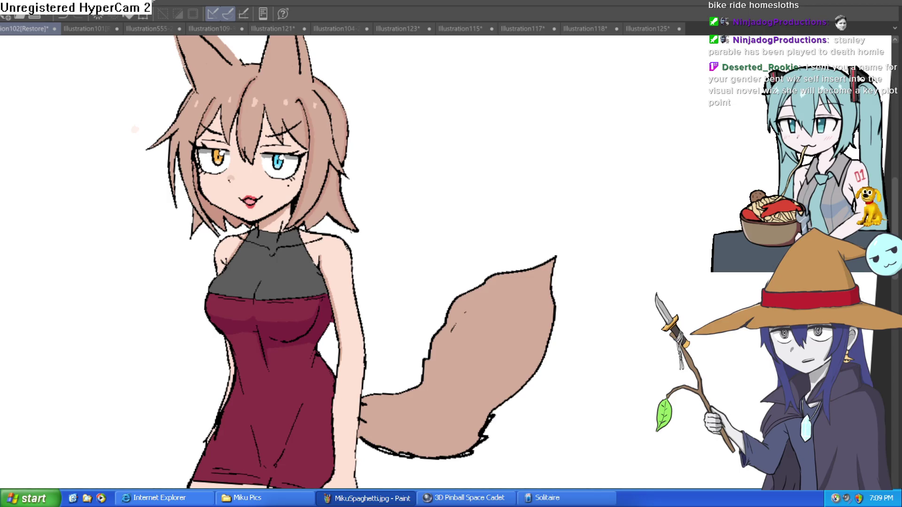
{"action": "scroll", "coordinate": [559, 296], "scroll_direction": "up", "scroll_amount": 4}
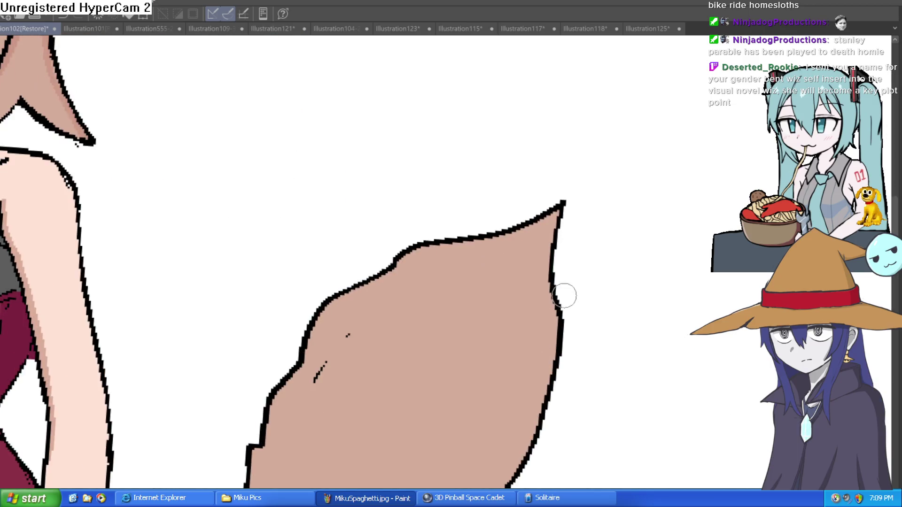
{"action": "mouse_move", "coordinate": [560, 312]}
{"action": "left_mouse_down"}
{"action": "mouse_move", "coordinate": [540, 374]}
{"action": "mouse_move", "coordinate": [489, 354]}
{"action": "mouse_move", "coordinate": [430, 237]}
{"action": "mouse_move", "coordinate": [554, 237]}
{"action": "mouse_move", "coordinate": [604, 226]}
{"action": "mouse_move", "coordinate": [614, 268]}
{"action": "left_mouse_up"}
{"action": "scroll", "coordinate": [598, 244], "scroll_direction": "down", "scroll_amount": 5}
Lasso-select the left ear and start a Ctrl+T transform on it
{"action": "mouse_move", "coordinate": [312, 235]}
{"action": "left_mouse_down"}
{"action": "mouse_move", "coordinate": [320, 263]}
{"action": "mouse_move", "coordinate": [338, 282]}
{"action": "mouse_move", "coordinate": [384, 246]}
{"action": "left_mouse_up"}
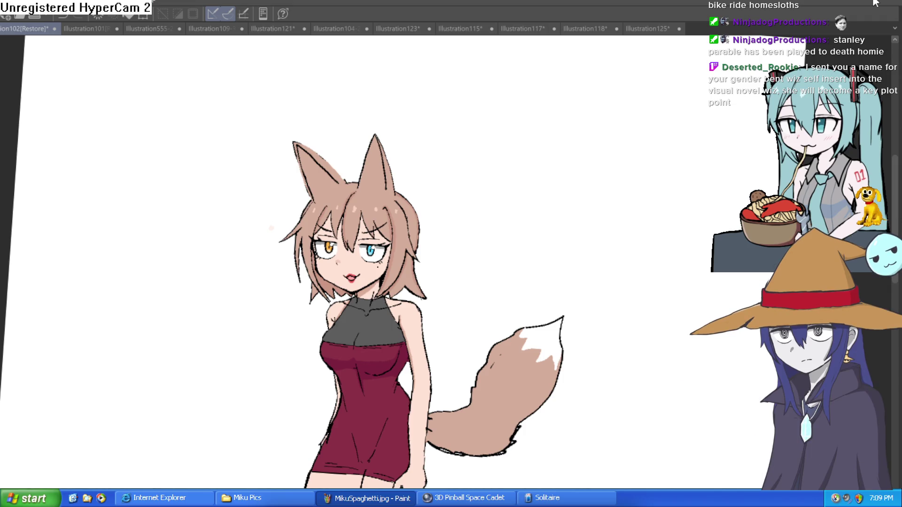
{"action": "left_click_drag", "start_coordinate": [460, 172], "coordinate": [446, 136]}
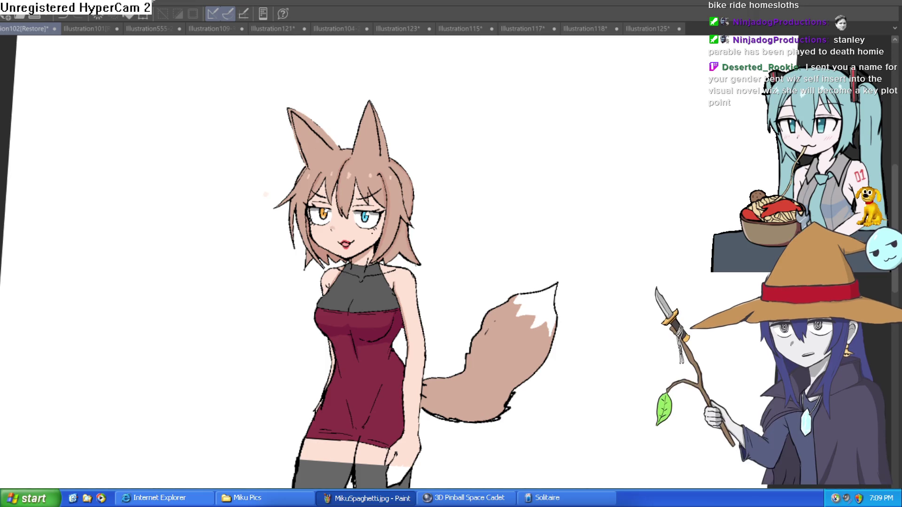
{"action": "scroll", "coordinate": [336, 120], "scroll_direction": "up", "scroll_amount": 2}
{"action": "mouse_move", "coordinate": [351, 134]}
{"action": "left_mouse_down"}
{"action": "mouse_move", "coordinate": [340, 167]}
{"action": "mouse_move", "coordinate": [291, 196]}
{"action": "mouse_move", "coordinate": [272, 80]}
{"action": "mouse_move", "coordinate": [352, 138]}
{"action": "mouse_move", "coordinate": [341, 151]}
{"action": "mouse_move", "coordinate": [349, 141]}
{"action": "left_mouse_up"}
{"action": "key", "text": "ctrl+t"}
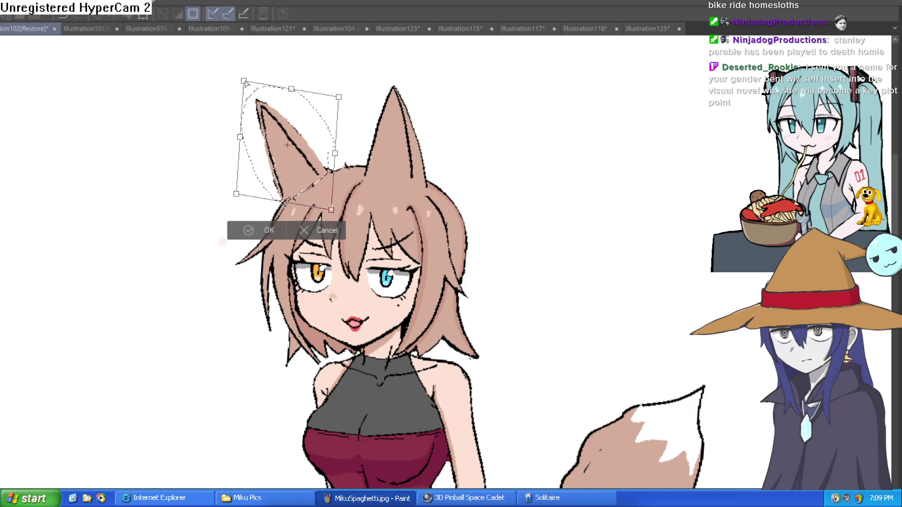
Rotate the left ear back nearly upright, apply it, and deselect
{"action": "mouse_move", "coordinate": [320, 183]}
{"action": "left_mouse_down"}
{"action": "mouse_move", "coordinate": [304, 184]}
{"action": "mouse_move", "coordinate": [317, 174]}
{"action": "mouse_move", "coordinate": [313, 182]}
{"action": "left_mouse_up"}
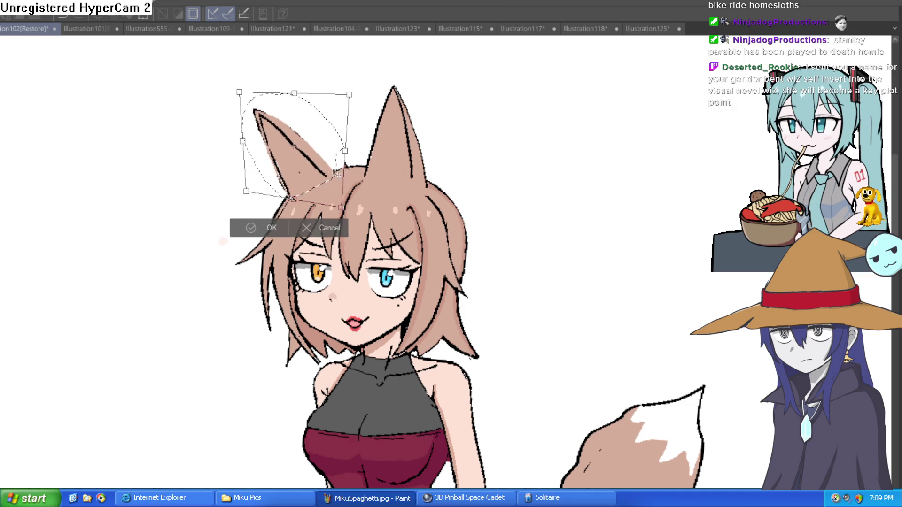
{"action": "left_click", "coordinate": [280, 228]}
{"action": "key", "text": "ctrl+d"}
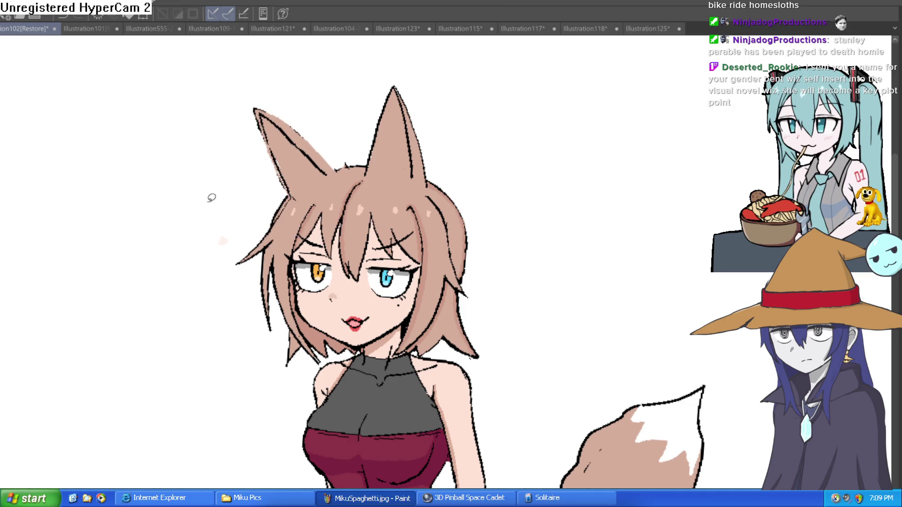
{"action": "scroll", "coordinate": [459, 175], "scroll_direction": "down", "scroll_amount": 2}
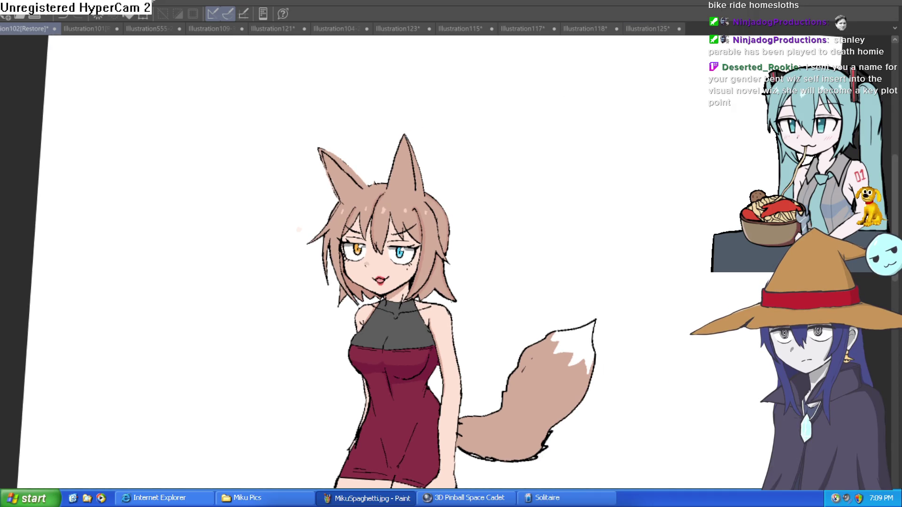
{"action": "scroll", "coordinate": [555, 214], "scroll_direction": "down", "scroll_amount": 3}
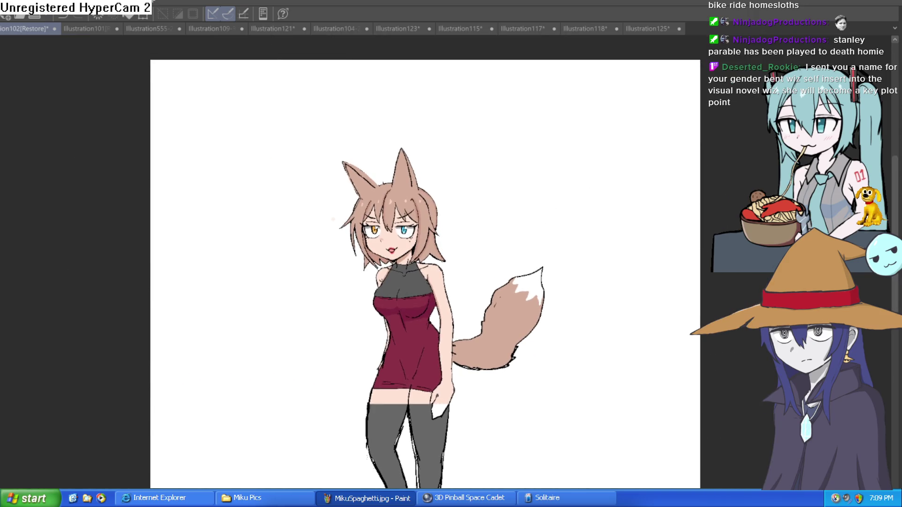
{"action": "scroll", "coordinate": [559, 212], "scroll_direction": "up", "scroll_amount": 2}
{"action": "key", "text": "h"}
{"action": "key", "text": "h"}
{"action": "scroll", "coordinate": [399, 231], "scroll_direction": "up", "scroll_amount": 4}
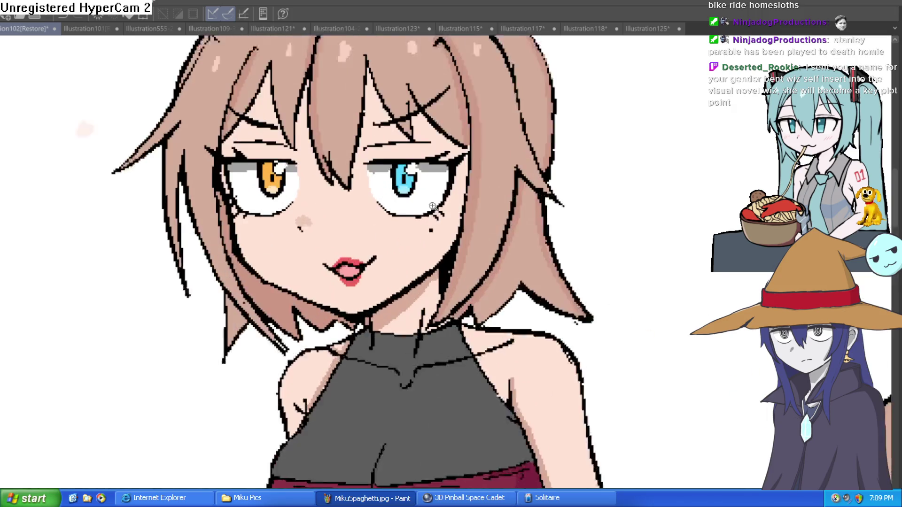
{"action": "scroll", "coordinate": [412, 240], "scroll_direction": "down", "scroll_amount": 3}
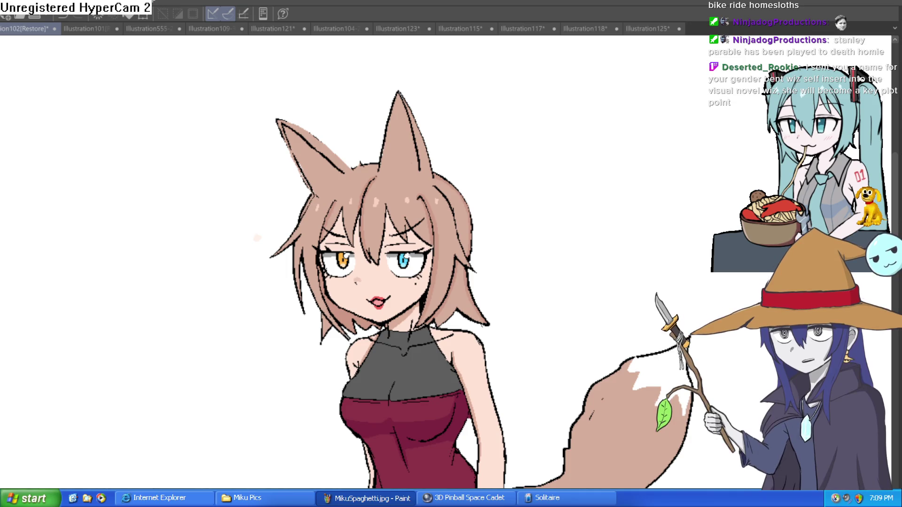
{"action": "scroll", "coordinate": [424, 137], "scroll_direction": "up", "scroll_amount": 3}
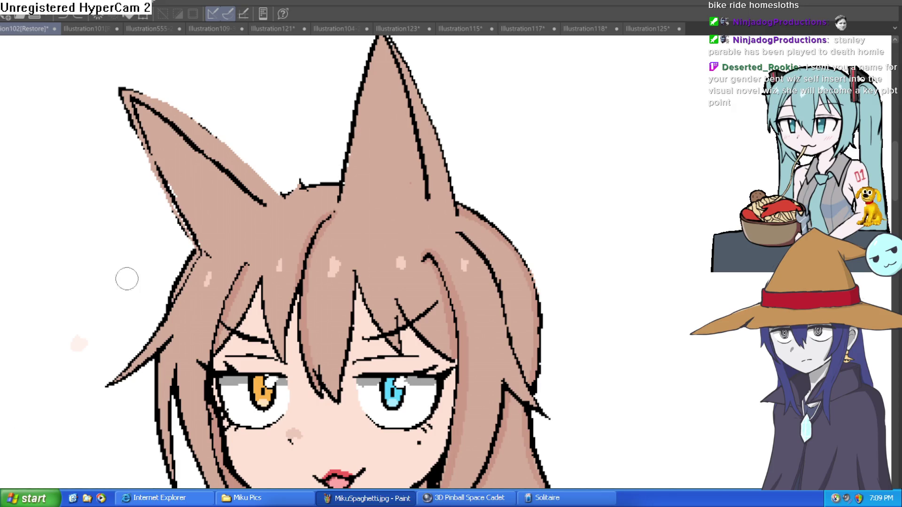
Paint a white fur stroke across the inside of the right ear
{"action": "mouse_move", "coordinate": [423, 162]}
{"action": "left_mouse_down"}
{"action": "mouse_move", "coordinate": [322, 135]}
{"action": "mouse_move", "coordinate": [336, 202]}
{"action": "mouse_move", "coordinate": [347, 203]}
{"action": "mouse_move", "coordinate": [336, 213]}
{"action": "mouse_move", "coordinate": [370, 205]}
{"action": "left_mouse_up"}
{"action": "scroll", "coordinate": [427, 160], "scroll_direction": "down", "scroll_amount": 3}
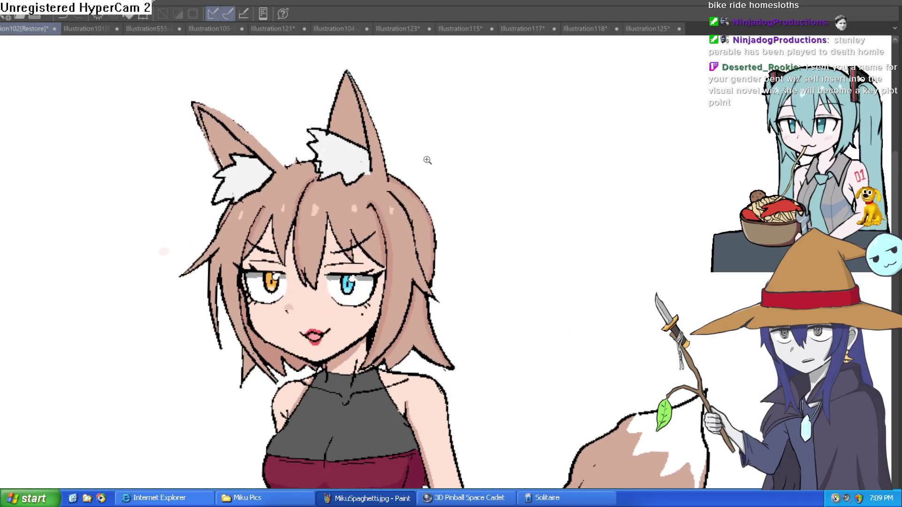
{"action": "scroll", "coordinate": [432, 162], "scroll_direction": "down", "scroll_amount": 3}
{"action": "scroll", "coordinate": [419, 163], "scroll_direction": "up", "scroll_amount": 5}
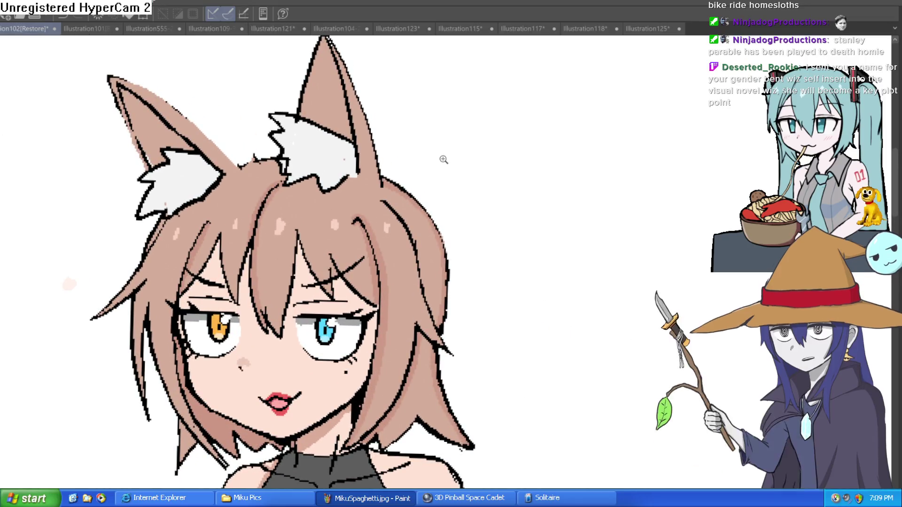
{"action": "scroll", "coordinate": [411, 157], "scroll_direction": "down", "scroll_amount": 5}
{"action": "scroll", "coordinate": [448, 141], "scroll_direction": "up", "scroll_amount": 2}
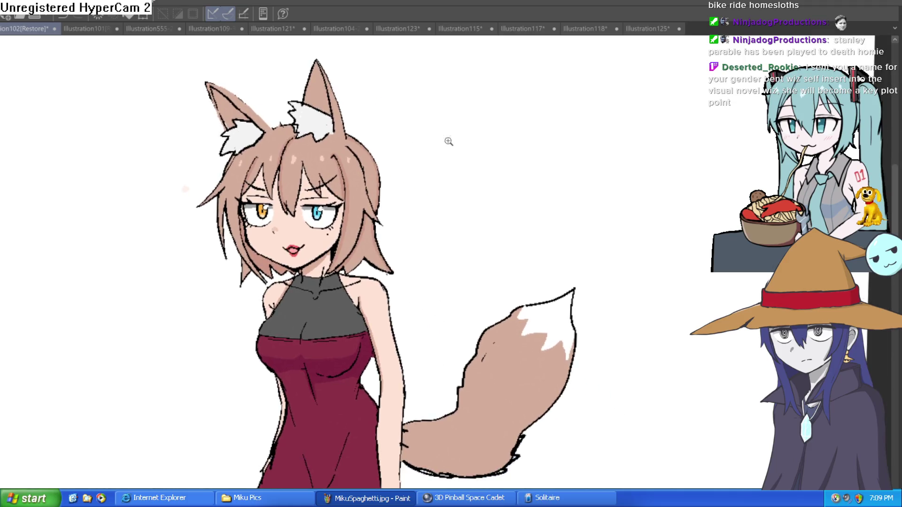
{"action": "scroll", "coordinate": [488, 173], "scroll_direction": "down", "scroll_amount": 2}
{"action": "left_click_drag", "start_coordinate": [488, 173], "coordinate": [483, 164]}
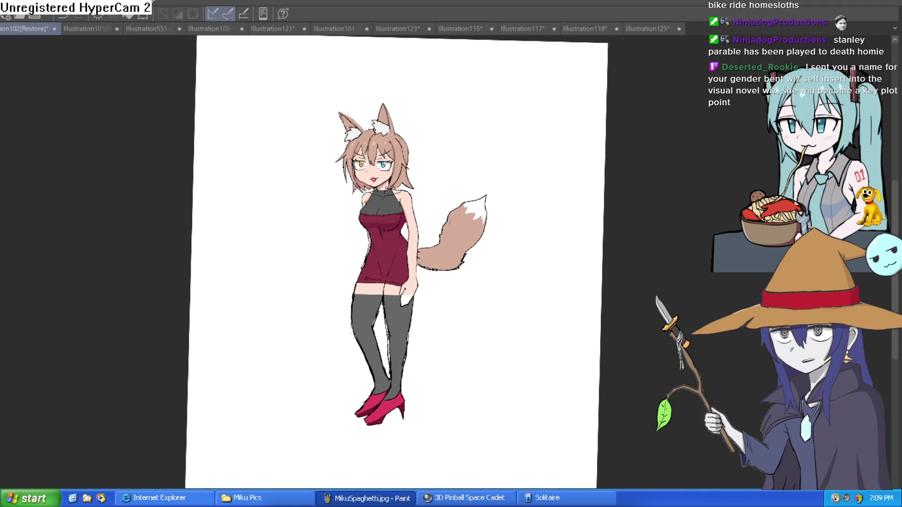
{"action": "scroll", "coordinate": [433, 92], "scroll_direction": "up", "scroll_amount": 4}
Lasso-select the right ear for reshaping
{"action": "mouse_move", "coordinate": [372, 113]}
{"action": "left_mouse_down"}
{"action": "mouse_move", "coordinate": [347, 115]}
{"action": "mouse_move", "coordinate": [327, 185]}
{"action": "mouse_move", "coordinate": [371, 198]}
{"action": "mouse_move", "coordinate": [381, 175]}
{"action": "left_mouse_up"}
{"action": "key", "text": "ctrl+d"}
{"action": "mouse_move", "coordinate": [362, 112]}
{"action": "left_mouse_down"}
{"action": "mouse_move", "coordinate": [325, 200]}
{"action": "mouse_move", "coordinate": [388, 183]}
{"action": "mouse_move", "coordinate": [372, 135]}
{"action": "left_mouse_up"}
Skew the right ear's top rightward, nudge it slightly right and down, apply, and deselect
{"action": "key", "text": "ctrl+t"}
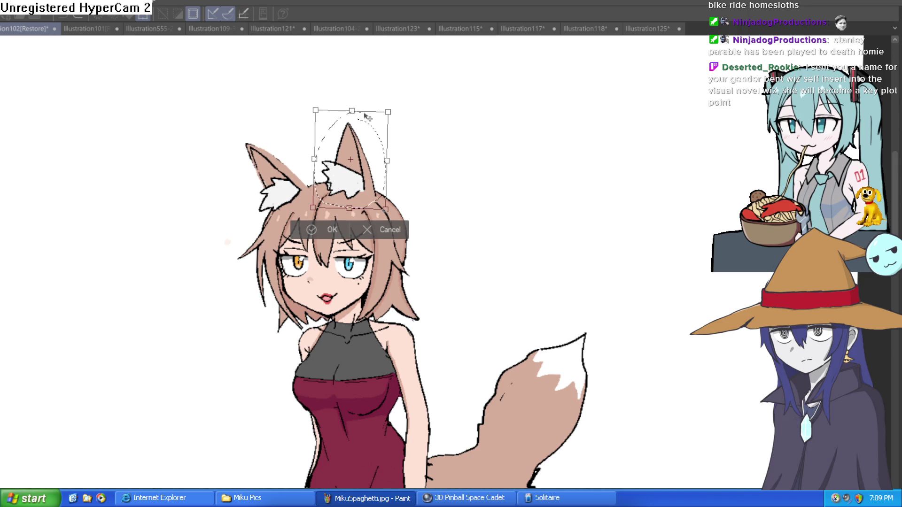
{"action": "left_click_drag", "start_coordinate": [354, 114], "coordinate": [368, 116]}
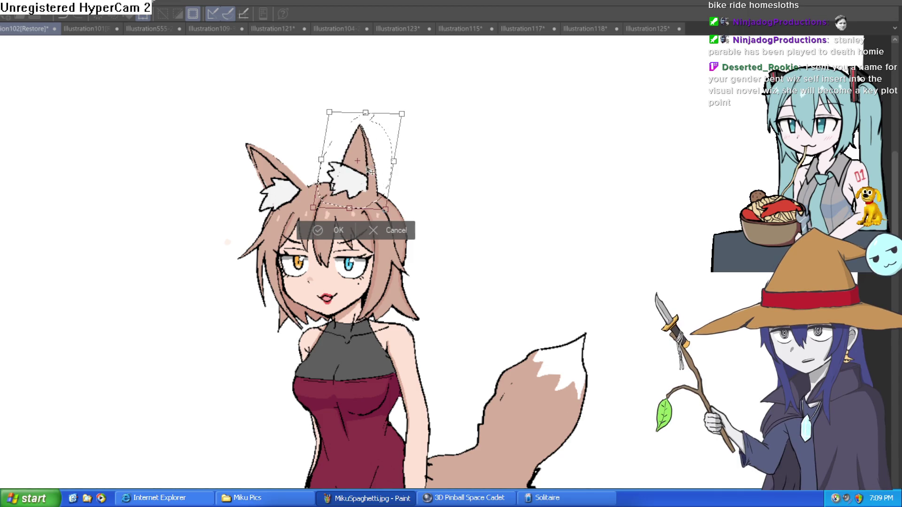
{"action": "left_click_drag", "start_coordinate": [370, 173], "coordinate": [376, 175]}
{"action": "left_click", "coordinate": [339, 230]}
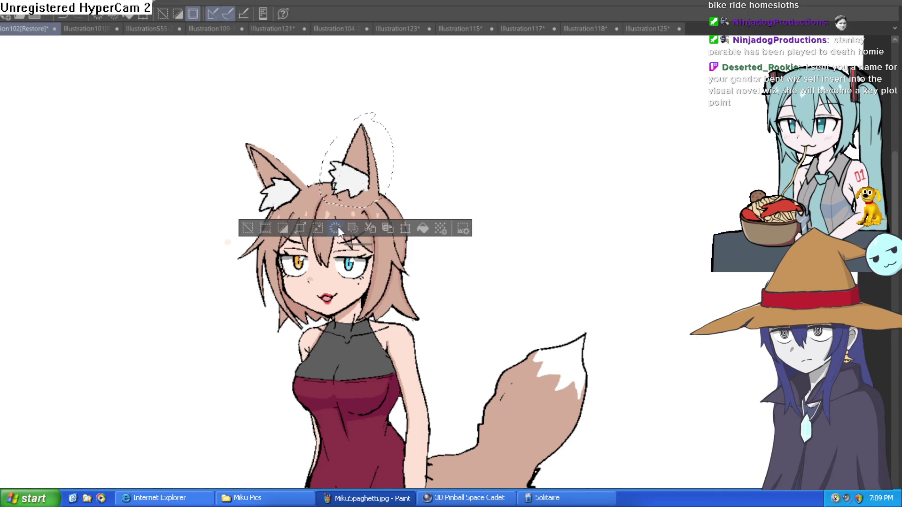
{"action": "left_click", "coordinate": [248, 228]}
{"action": "scroll", "coordinate": [459, 205], "scroll_direction": "down", "scroll_amount": 3}
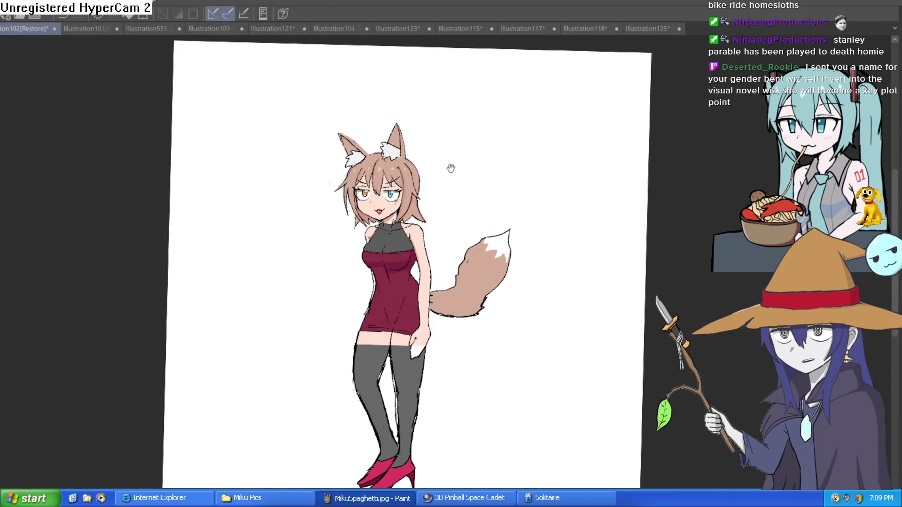
{"action": "scroll", "coordinate": [402, 219], "scroll_direction": "up", "scroll_amount": 2}
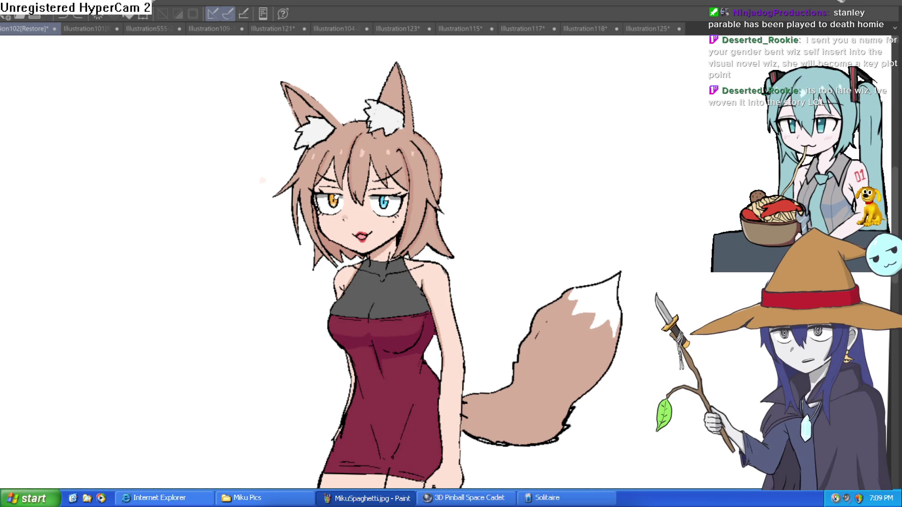
Switch to the Illustration125 tab with the witch line art
{"action": "left_click", "coordinate": [654, 28]}
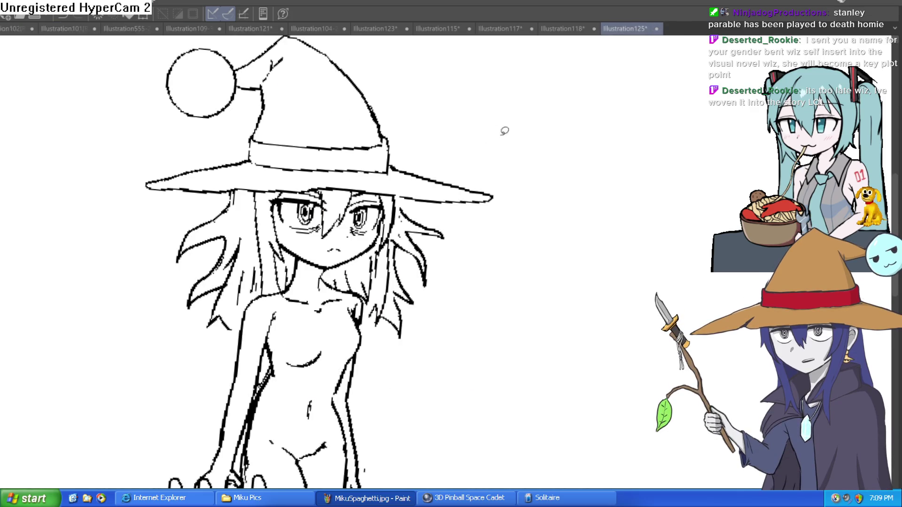
Ink lines on the witch's neck below the chin
{"action": "mouse_move", "coordinate": [524, 136]}
{"action": "left_mouse_down"}
{"action": "mouse_move", "coordinate": [575, 148]}
{"action": "mouse_move", "coordinate": [562, 165]}
{"action": "left_mouse_up"}
{"action": "left_click", "coordinate": [445, 194]}
{"action": "scroll", "coordinate": [408, 190], "scroll_direction": "up", "scroll_amount": 4}
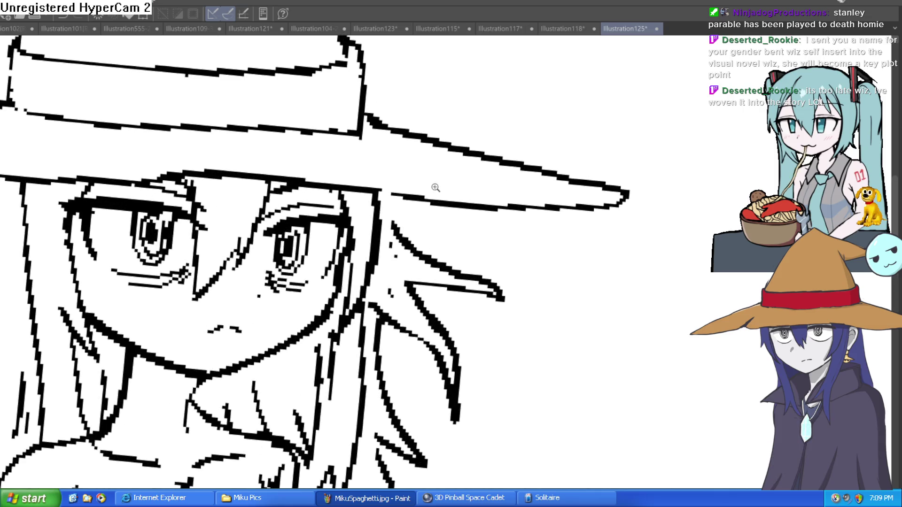
{"action": "scroll", "coordinate": [321, 370], "scroll_direction": "down", "scroll_amount": 2}
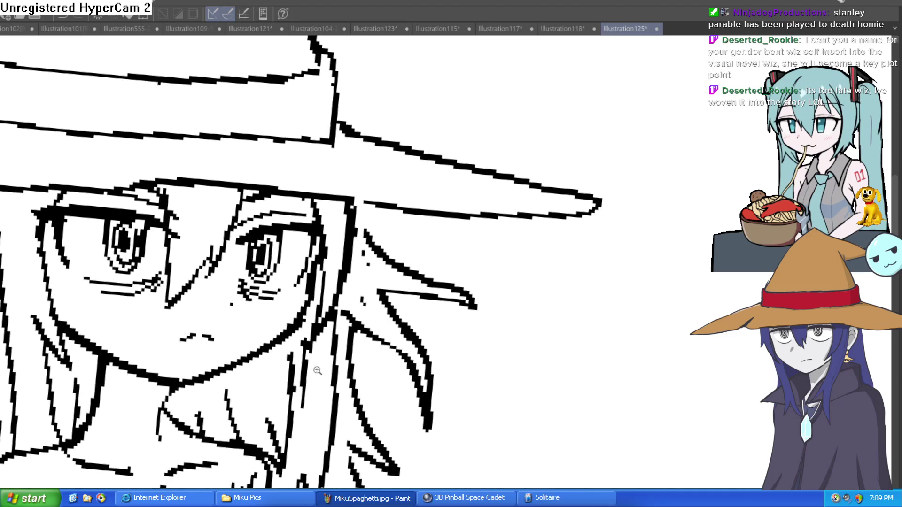
{"action": "left_click_drag", "start_coordinate": [173, 367], "coordinate": [202, 404]}
{"action": "key", "text": "ctrl+z"}
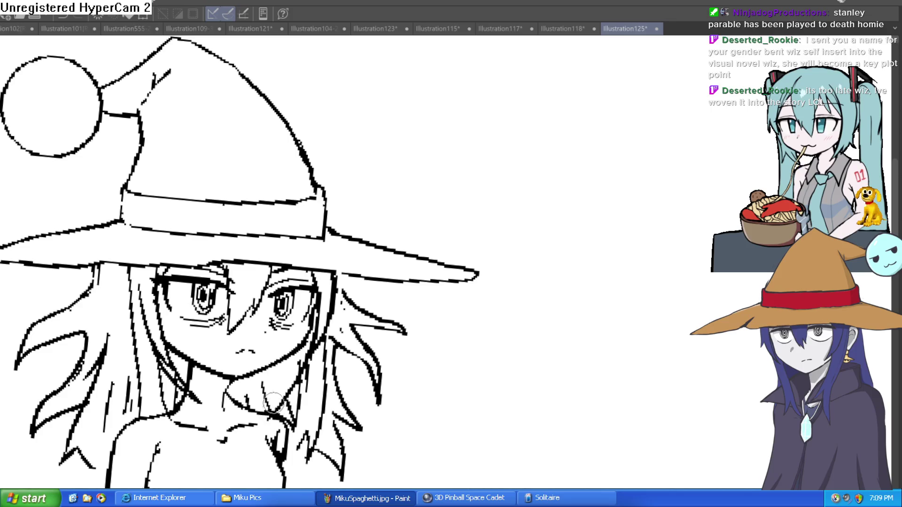
{"action": "mouse_move", "coordinate": [230, 394]}
{"action": "left_mouse_down"}
{"action": "mouse_move", "coordinate": [277, 409]}
{"action": "mouse_move", "coordinate": [331, 275]}
{"action": "left_mouse_up"}
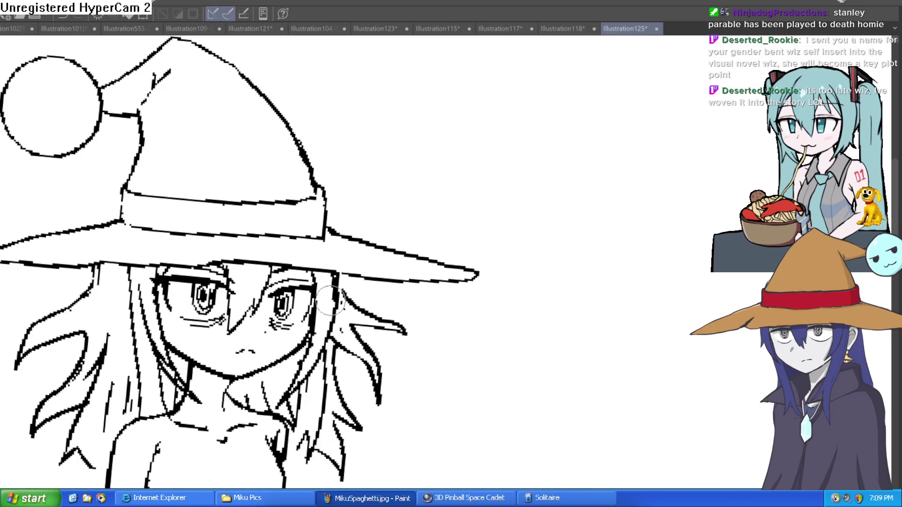
Remove the stray marks inside the pom-pom and near the hat tip, and level the canvas rotation
{"action": "key", "text": "ctrl+0"}
{"action": "left_click_drag", "start_coordinate": [401, 272], "coordinate": [391, 266]}
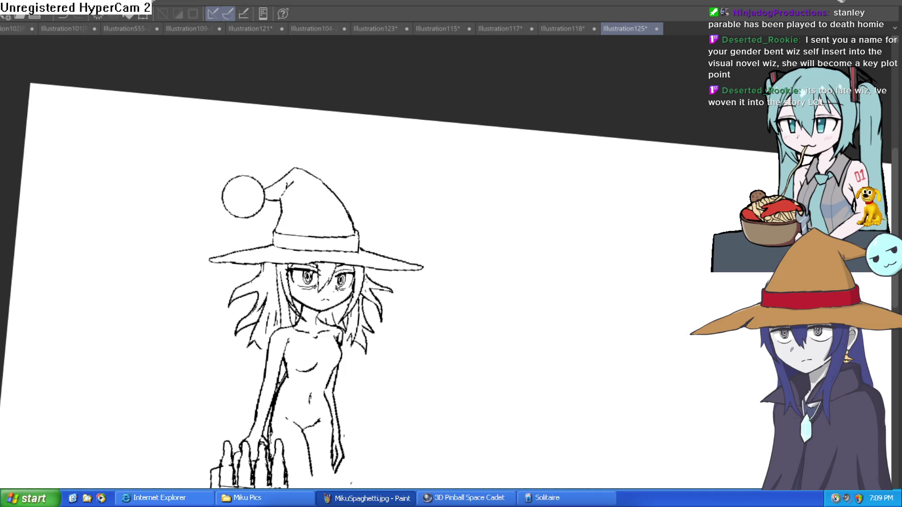
{"action": "scroll", "coordinate": [264, 191], "scroll_direction": "up", "scroll_amount": 3}
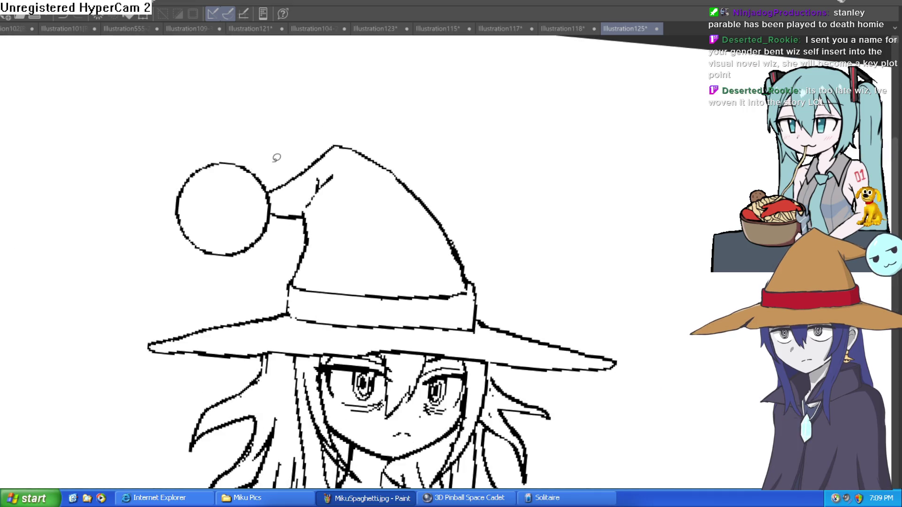
{"action": "left_click_drag", "start_coordinate": [279, 172], "coordinate": [273, 180]}
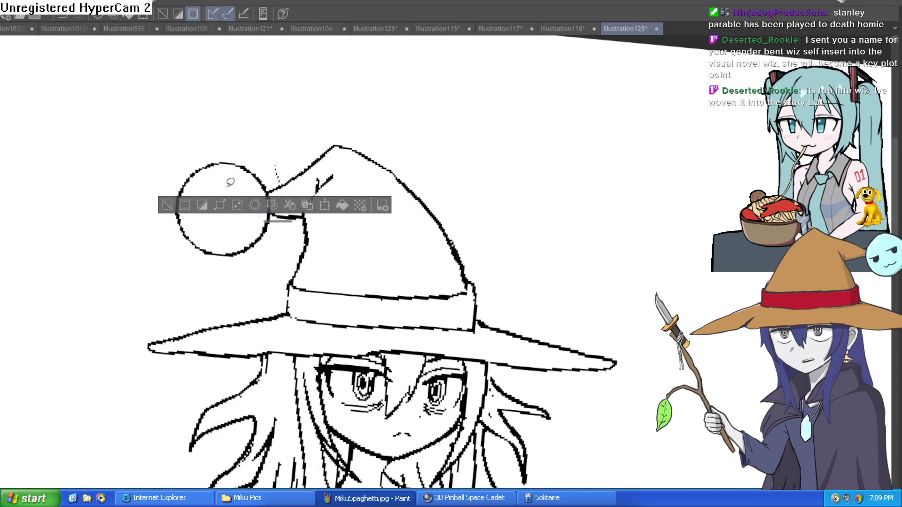
{"action": "key", "text": "ctrl+d"}
{"action": "scroll", "coordinate": [338, 177], "scroll_direction": "down", "scroll_amount": 3}
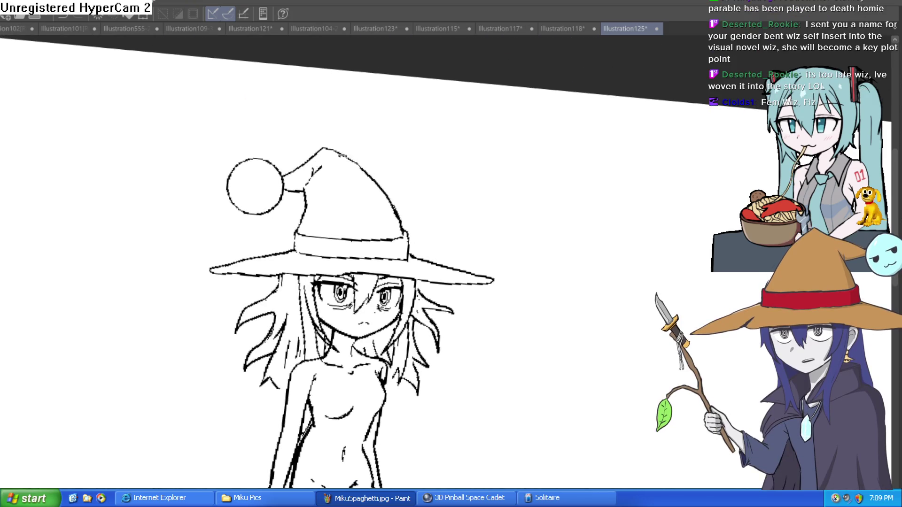
{"action": "mouse_move", "coordinate": [342, 155]}
{"action": "left_mouse_down"}
{"action": "mouse_move", "coordinate": [335, 150]}
{"action": "mouse_move", "coordinate": [348, 159]}
{"action": "mouse_move", "coordinate": [322, 145]}
{"action": "mouse_move", "coordinate": [364, 124]}
{"action": "left_mouse_up"}
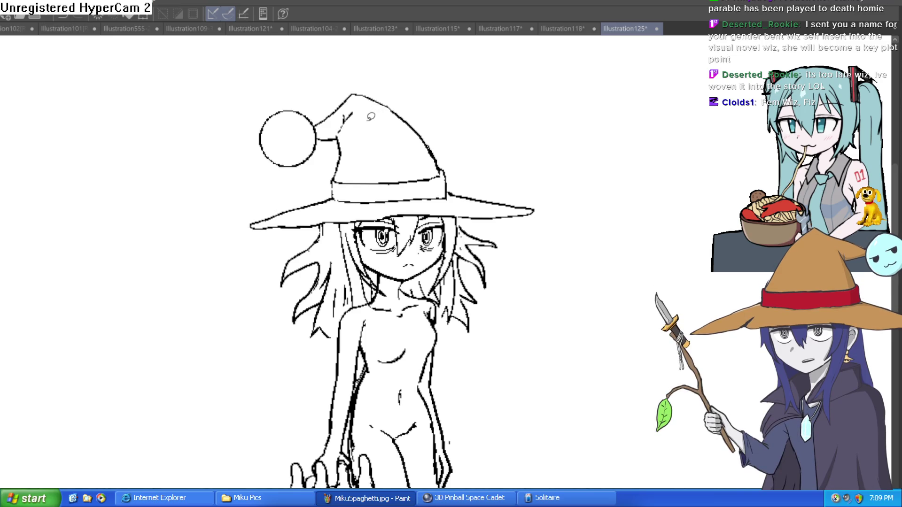
{"action": "mouse_move", "coordinate": [324, 117]}
{"action": "left_mouse_down"}
{"action": "mouse_move", "coordinate": [294, 137]}
{"action": "mouse_move", "coordinate": [298, 143]}
{"action": "mouse_move", "coordinate": [245, 141]}
{"action": "mouse_move", "coordinate": [265, 141]}
{"action": "mouse_move", "coordinate": [254, 164]}
{"action": "mouse_move", "coordinate": [316, 161]}
{"action": "mouse_move", "coordinate": [333, 117]}
{"action": "left_mouse_up"}
{"action": "left_click", "coordinate": [212, 153]}
Add eyelash spikes above both pom-pom eyes and fill the eyes solid black
{"action": "scroll", "coordinate": [287, 133], "scroll_direction": "up", "scroll_amount": 3}
{"action": "scroll", "coordinate": [300, 141], "scroll_direction": "up", "scroll_amount": 5}
{"action": "left_click_drag", "start_coordinate": [290, 140], "coordinate": [292, 121]}
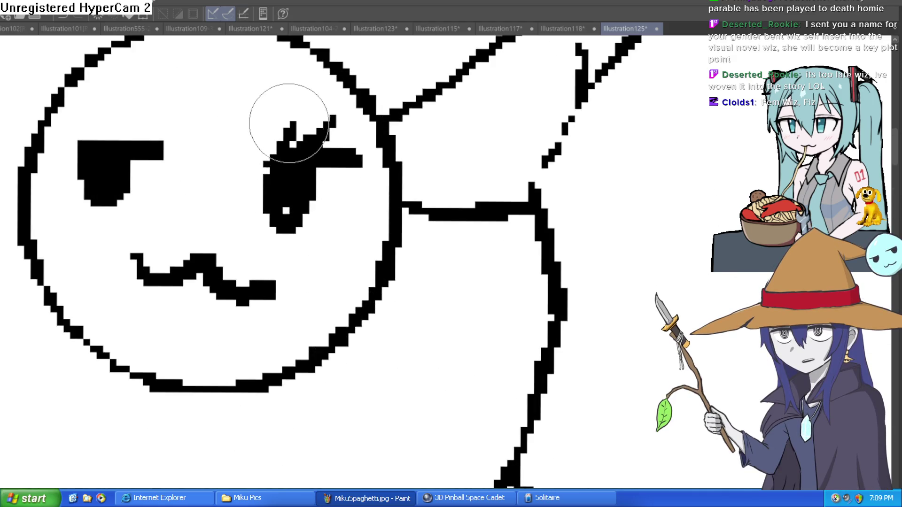
{"action": "mouse_move", "coordinate": [133, 133]}
{"action": "left_mouse_down"}
{"action": "mouse_move", "coordinate": [154, 111]}
{"action": "mouse_move", "coordinate": [114, 103]}
{"action": "left_mouse_up"}
{"action": "left_click_drag", "start_coordinate": [90, 139], "coordinate": [88, 114]}
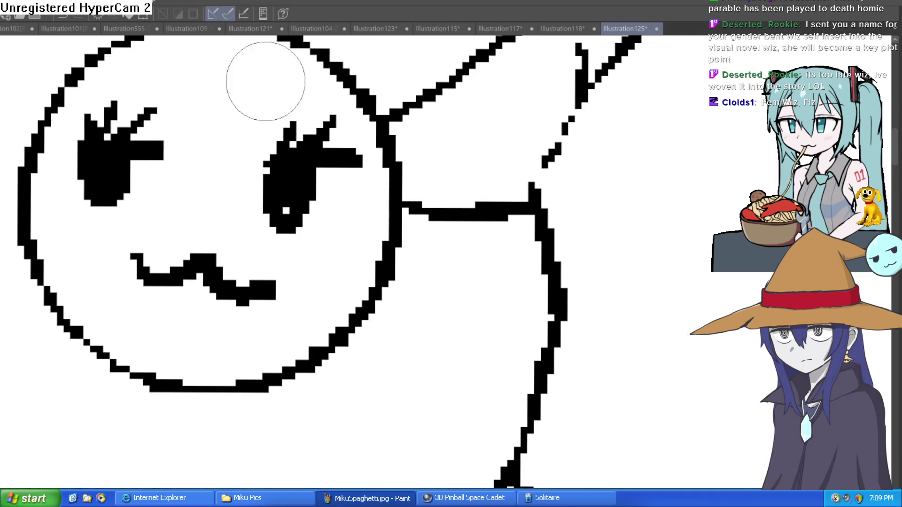
{"action": "left_click_drag", "start_coordinate": [270, 155], "coordinate": [269, 128]}
{"action": "left_click", "coordinate": [267, 171]}
{"action": "left_click", "coordinate": [286, 212]}
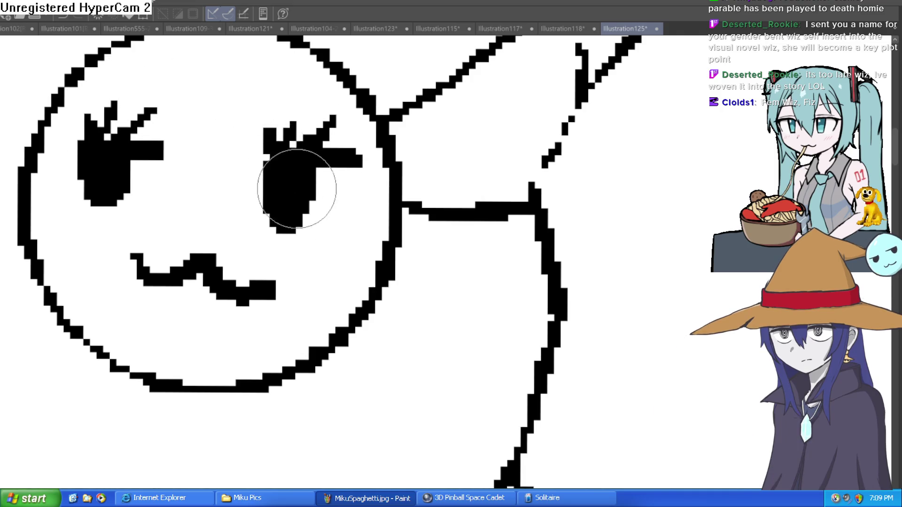
Draw a round blob head in the empty space right of the witch
{"action": "scroll", "coordinate": [329, 197], "scroll_direction": "down", "scroll_amount": 5}
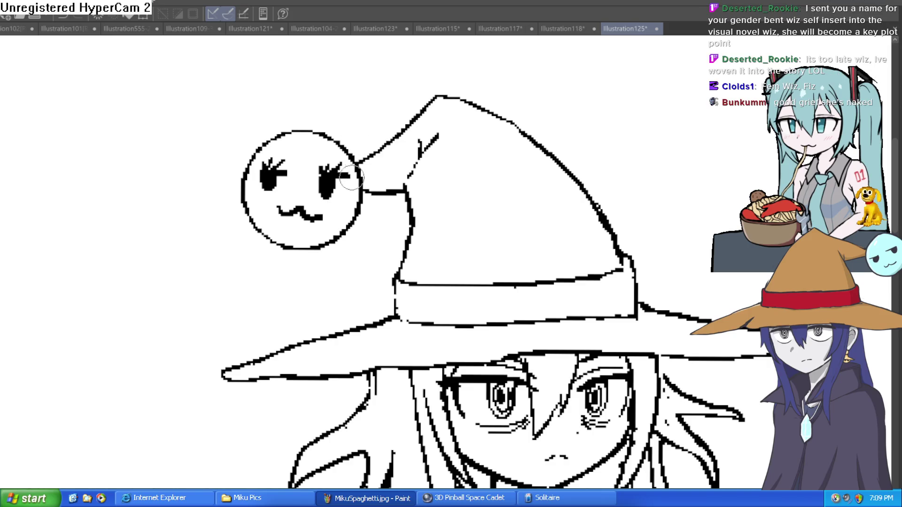
{"action": "scroll", "coordinate": [340, 169], "scroll_direction": "up", "scroll_amount": 2}
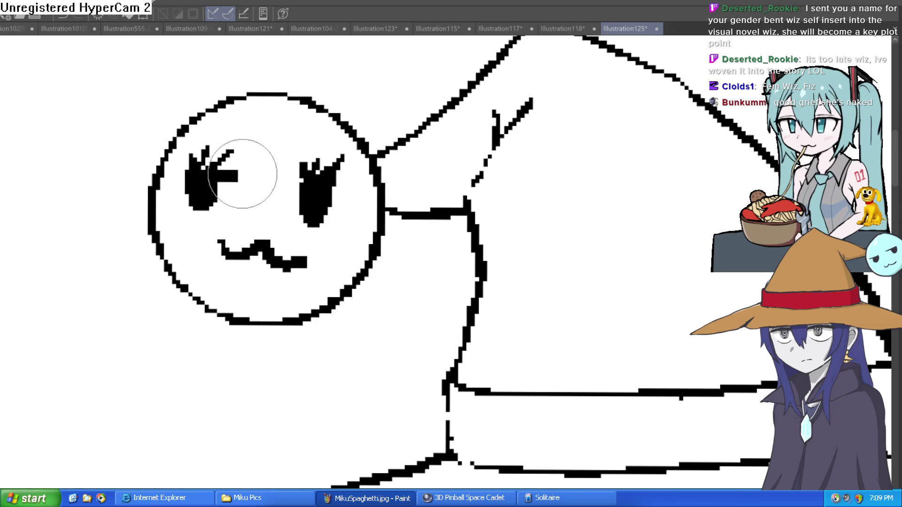
{"action": "key", "text": "ctrl+0"}
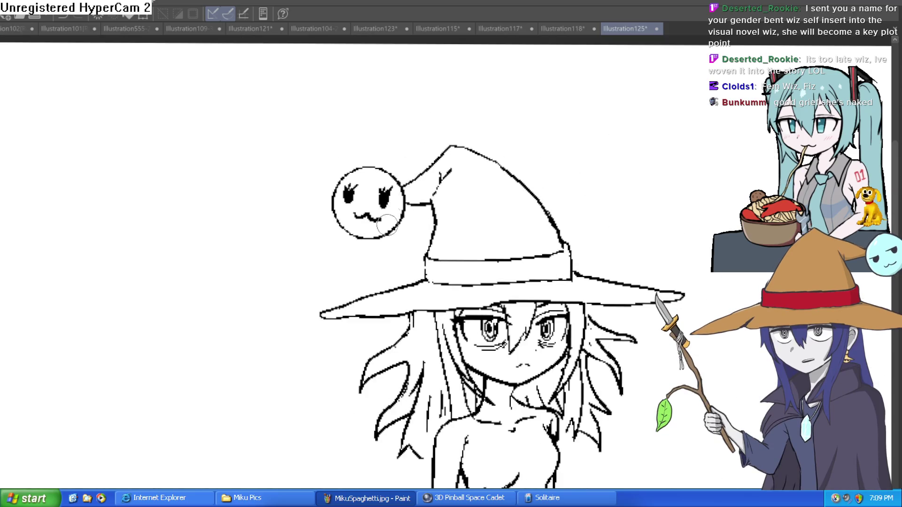
{"action": "scroll", "coordinate": [494, 170], "scroll_direction": "down", "scroll_amount": 1}
{"action": "scroll", "coordinate": [336, 137], "scroll_direction": "up", "scroll_amount": 1}
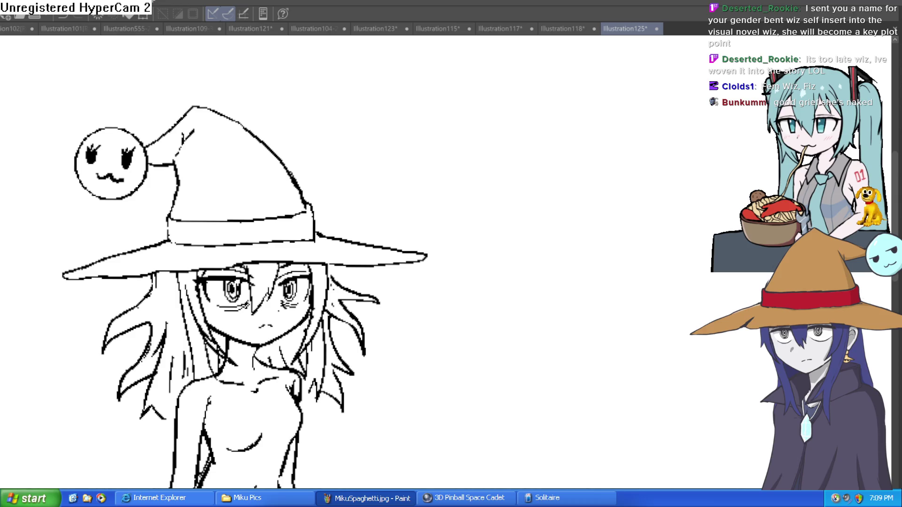
{"action": "scroll", "coordinate": [461, 189], "scroll_direction": "right", "scroll_amount": 2}
{"action": "mouse_move", "coordinate": [493, 104]}
{"action": "left_mouse_down"}
{"action": "mouse_move", "coordinate": [431, 165]}
{"action": "mouse_move", "coordinate": [563, 163]}
{"action": "mouse_move", "coordinate": [501, 101]}
{"action": "left_mouse_up"}
Draw the blob's eyes and mouth line, then fill the eyes solid black
{"action": "mouse_move", "coordinate": [470, 149]}
{"action": "left_mouse_down"}
{"action": "mouse_move", "coordinate": [471, 157]}
{"action": "mouse_move", "coordinate": [513, 149]}
{"action": "left_mouse_up"}
{"action": "key", "text": "ctrl+z"}
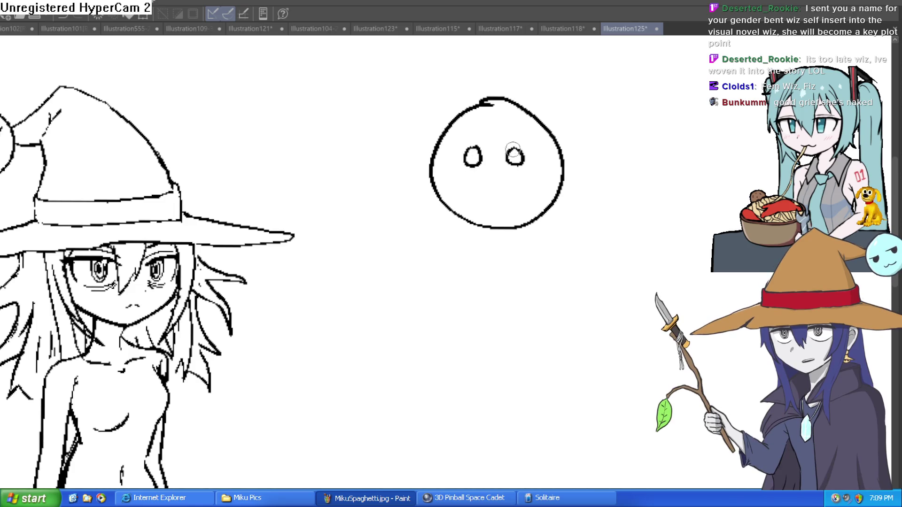
{"action": "left_click_drag", "start_coordinate": [473, 186], "coordinate": [518, 187]}
{"action": "left_click_drag", "start_coordinate": [513, 150], "coordinate": [477, 162]}
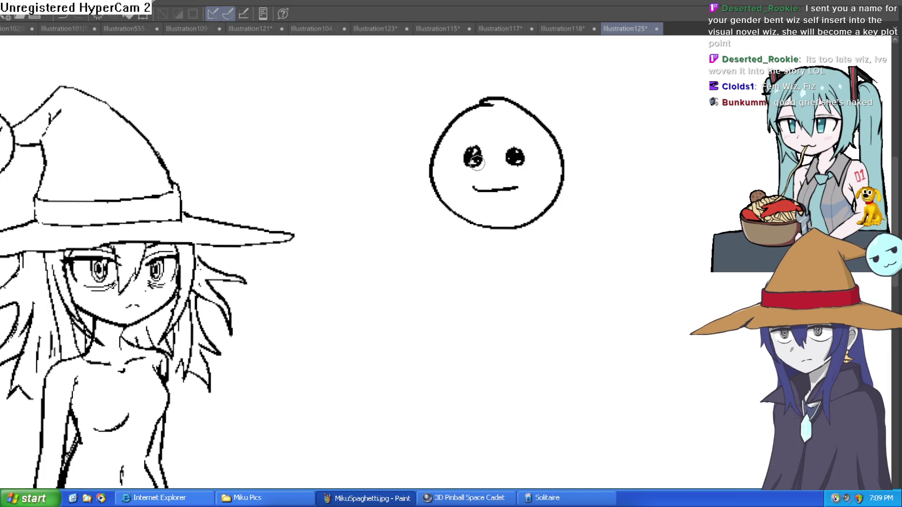
{"action": "mouse_move", "coordinate": [573, 187]}
{"action": "left_mouse_down"}
{"action": "mouse_move", "coordinate": [507, 197]}
{"action": "mouse_move", "coordinate": [449, 166]}
{"action": "left_mouse_up"}
{"action": "scroll", "coordinate": [485, 195], "scroll_direction": "up", "scroll_amount": 3}
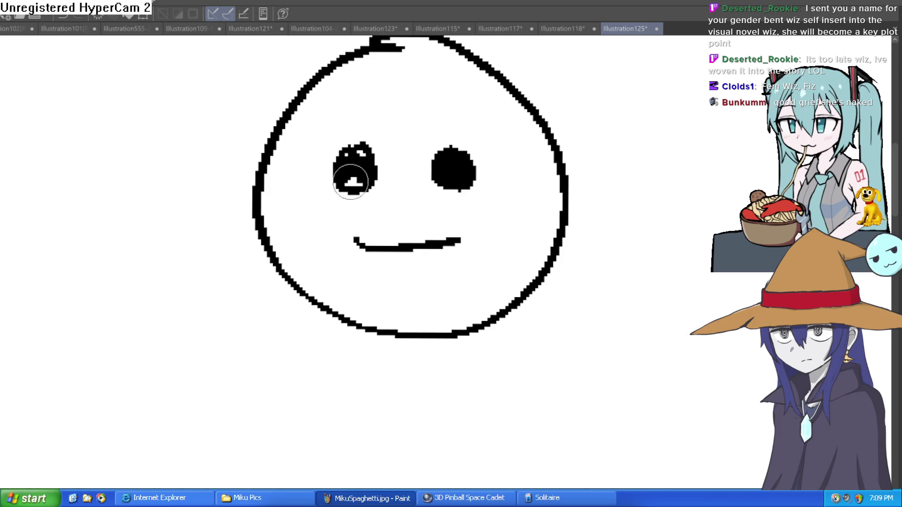
{"action": "mouse_move", "coordinate": [353, 174]}
{"action": "left_mouse_down"}
{"action": "mouse_move", "coordinate": [351, 157]}
{"action": "mouse_move", "coordinate": [372, 162]}
{"action": "left_mouse_up"}
{"action": "scroll", "coordinate": [397, 165], "scroll_direction": "down", "scroll_amount": 3}
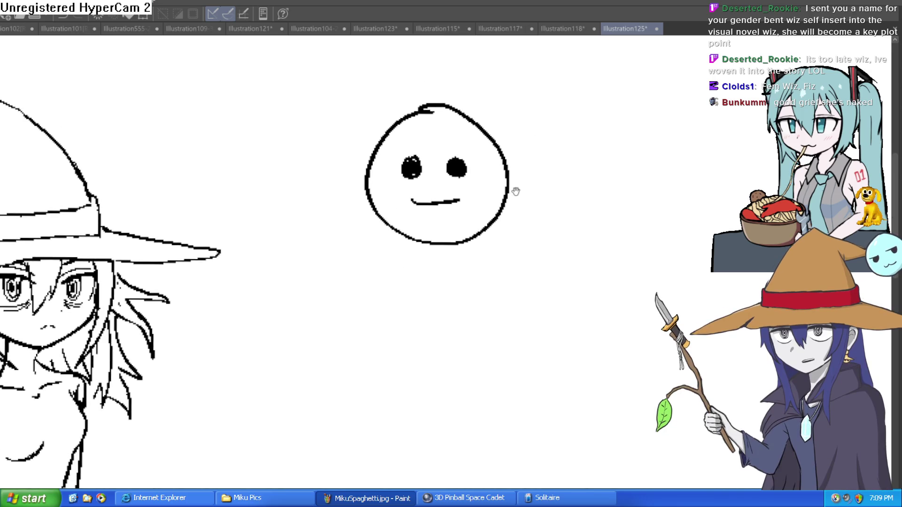
Draw the blob's body with arms and legs, plus a brow above the right eye
{"action": "mouse_move", "coordinate": [502, 195]}
{"action": "left_mouse_down"}
{"action": "mouse_move", "coordinate": [540, 244]}
{"action": "mouse_move", "coordinate": [530, 303]}
{"action": "mouse_move", "coordinate": [487, 253]}
{"action": "mouse_move", "coordinate": [495, 365]}
{"action": "mouse_move", "coordinate": [395, 300]}
{"action": "mouse_move", "coordinate": [344, 360]}
{"action": "mouse_move", "coordinate": [362, 245]}
{"action": "left_mouse_up"}
{"action": "mouse_move", "coordinate": [373, 206]}
{"action": "left_mouse_down"}
{"action": "mouse_move", "coordinate": [308, 268]}
{"action": "mouse_move", "coordinate": [350, 296]}
{"action": "mouse_move", "coordinate": [363, 242]}
{"action": "left_mouse_up"}
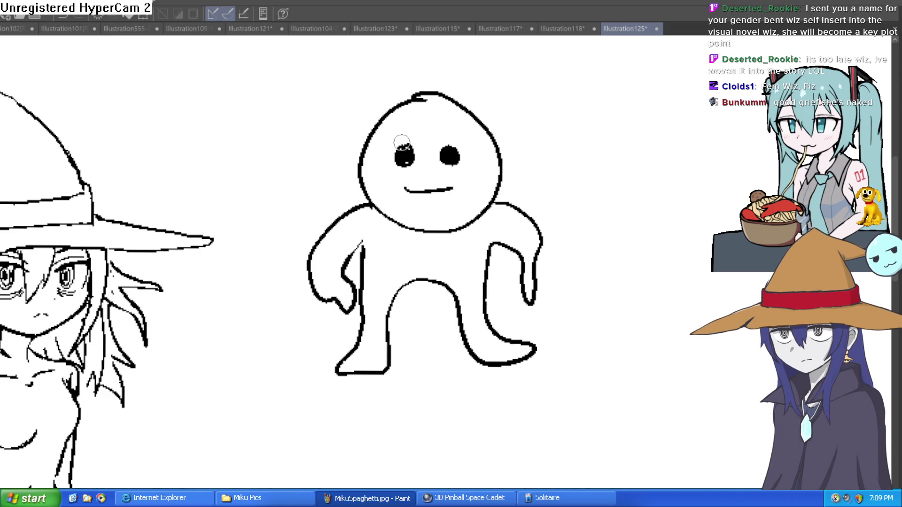
{"action": "left_click_drag", "start_coordinate": [449, 136], "coordinate": [450, 149]}
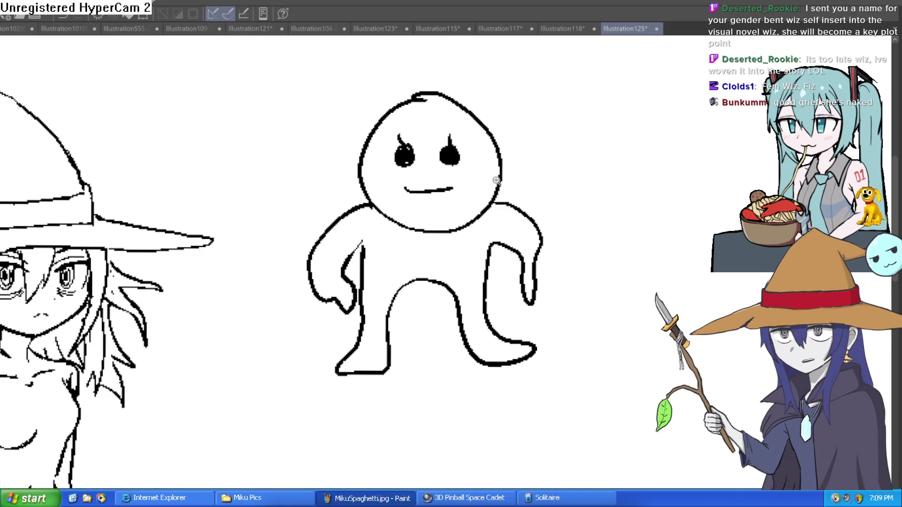
{"action": "scroll", "coordinate": [496, 180], "scroll_direction": "up", "scroll_amount": 5}
{"action": "scroll", "coordinate": [534, 262], "scroll_direction": "down", "scroll_amount": 3}
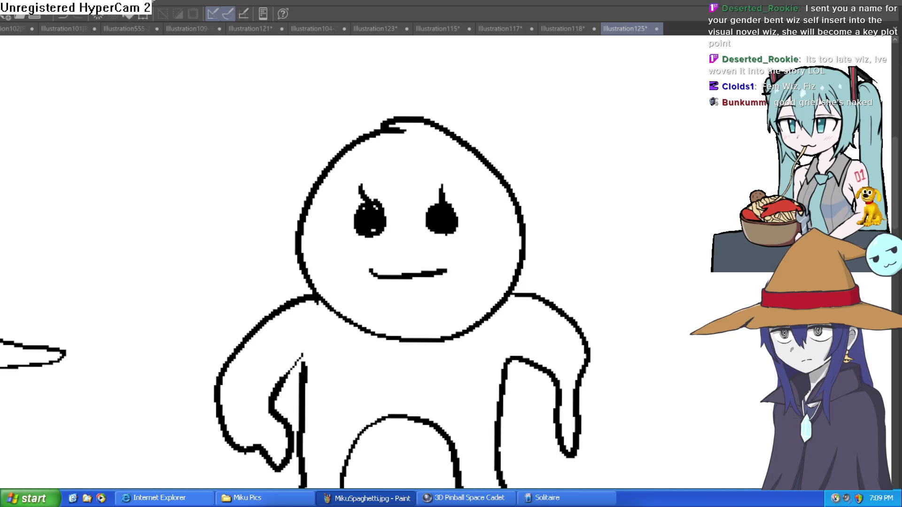
{"action": "left_click_drag", "start_coordinate": [678, 186], "coordinate": [713, 178]}
{"action": "key", "text": "ctrl+z"}
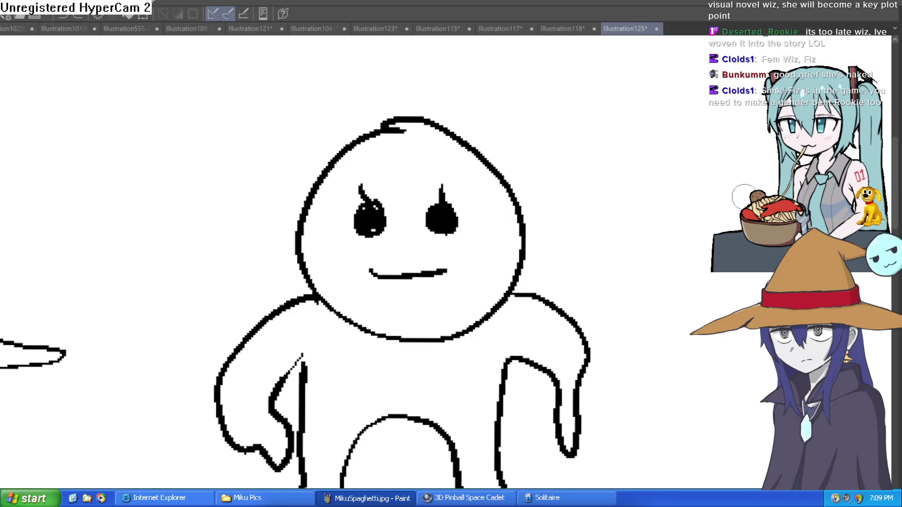
{"action": "scroll", "coordinate": [703, 188], "scroll_direction": "down", "scroll_amount": 3}
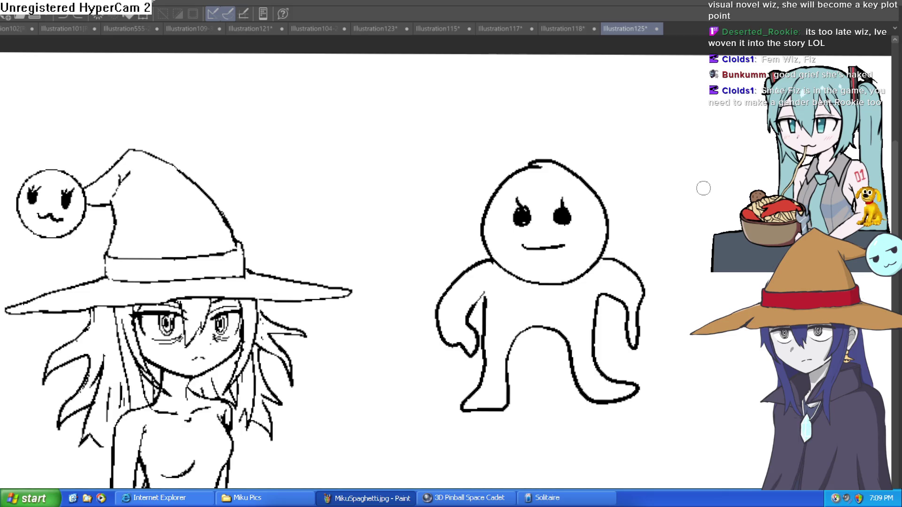
{"action": "scroll", "coordinate": [472, 227], "scroll_direction": "down", "scroll_amount": 2}
{"action": "scroll", "coordinate": [352, 139], "scroll_direction": "up", "scroll_amount": 6}
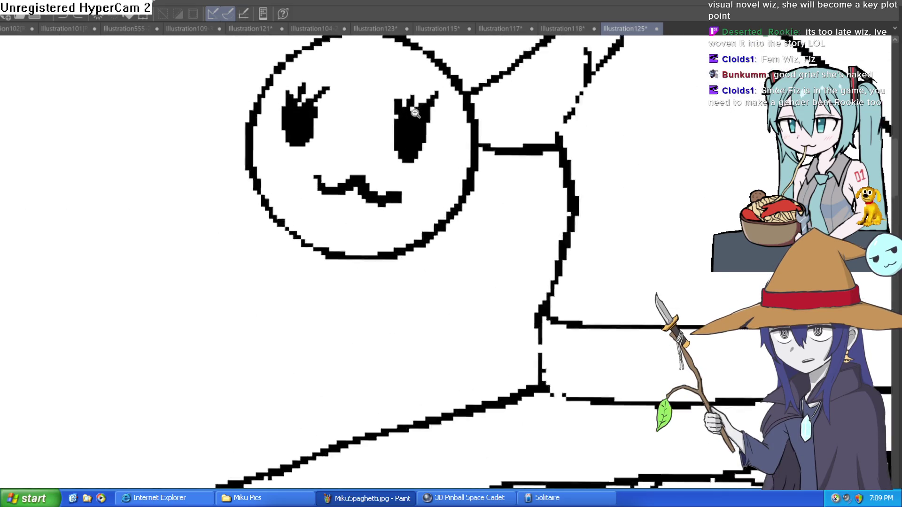
{"action": "mouse_move", "coordinate": [431, 108]}
{"action": "left_mouse_down"}
{"action": "mouse_move", "coordinate": [404, 94]}
{"action": "mouse_move", "coordinate": [413, 122]}
{"action": "mouse_move", "coordinate": [422, 84]}
{"action": "mouse_move", "coordinate": [311, 100]}
{"action": "mouse_move", "coordinate": [302, 85]}
{"action": "left_mouse_up"}
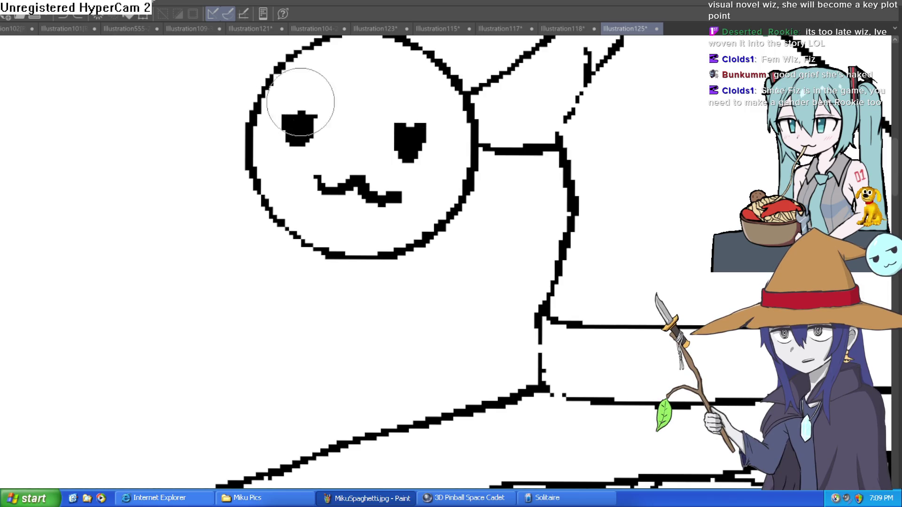
{"action": "scroll", "coordinate": [394, 100], "scroll_direction": "down", "scroll_amount": 3}
{"action": "scroll", "coordinate": [503, 185], "scroll_direction": "up", "scroll_amount": 1}
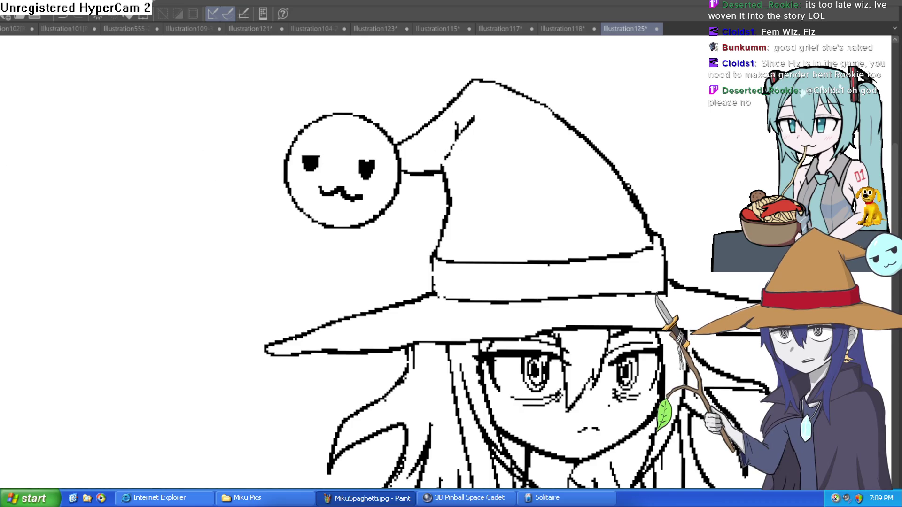
{"action": "scroll", "coordinate": [355, 148], "scroll_direction": "up", "scroll_amount": 4}
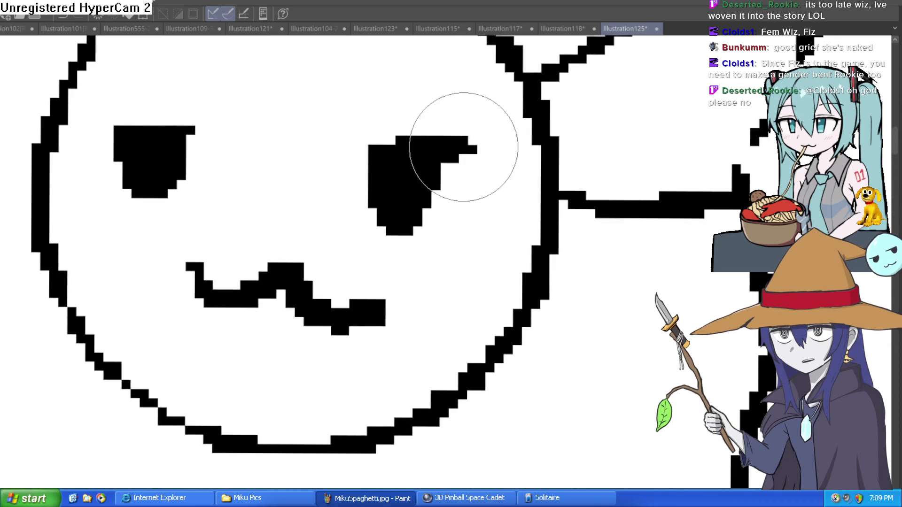
{"action": "scroll", "coordinate": [338, 137], "scroll_direction": "down", "scroll_amount": 5}
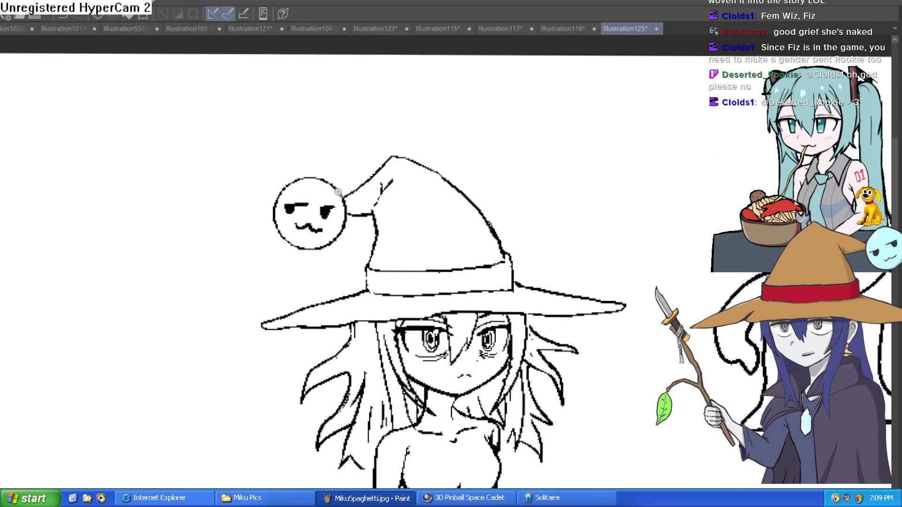
{"action": "scroll", "coordinate": [343, 190], "scroll_direction": "up", "scroll_amount": 2}
{"action": "scroll", "coordinate": [331, 207], "scroll_direction": "up", "scroll_amount": 3}
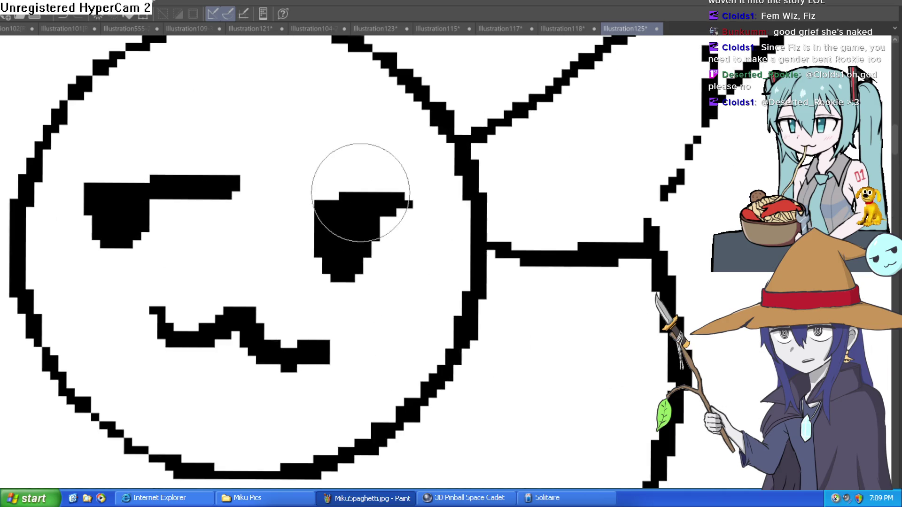
{"action": "left_click_drag", "start_coordinate": [357, 184], "coordinate": [370, 162]}
{"action": "left_click_drag", "start_coordinate": [145, 180], "coordinate": [162, 134]}
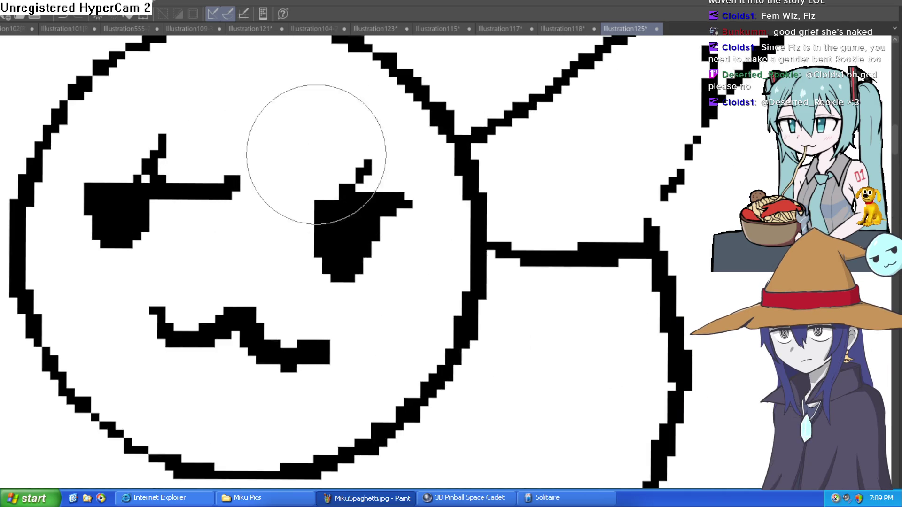
{"action": "scroll", "coordinate": [311, 151], "scroll_direction": "down", "scroll_amount": 3}
{"action": "scroll", "coordinate": [450, 167], "scroll_direction": "up", "scroll_amount": 3}
{"action": "scroll", "coordinate": [450, 167], "scroll_direction": "up", "scroll_amount": 1}
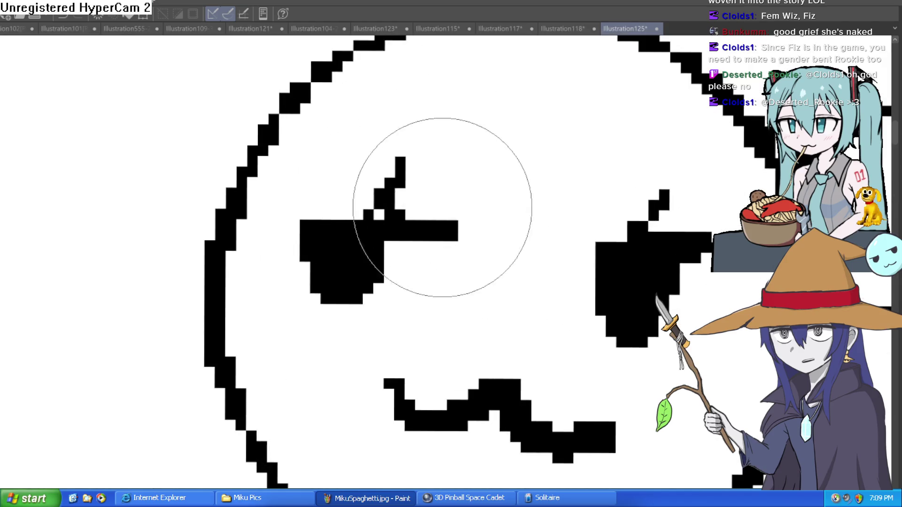
{"action": "scroll", "coordinate": [479, 211], "scroll_direction": "down", "scroll_amount": 4}
{"action": "scroll", "coordinate": [479, 211], "scroll_direction": "down", "scroll_amount": 3}
{"action": "left_click_drag", "start_coordinate": [483, 94], "coordinate": [483, 81]}
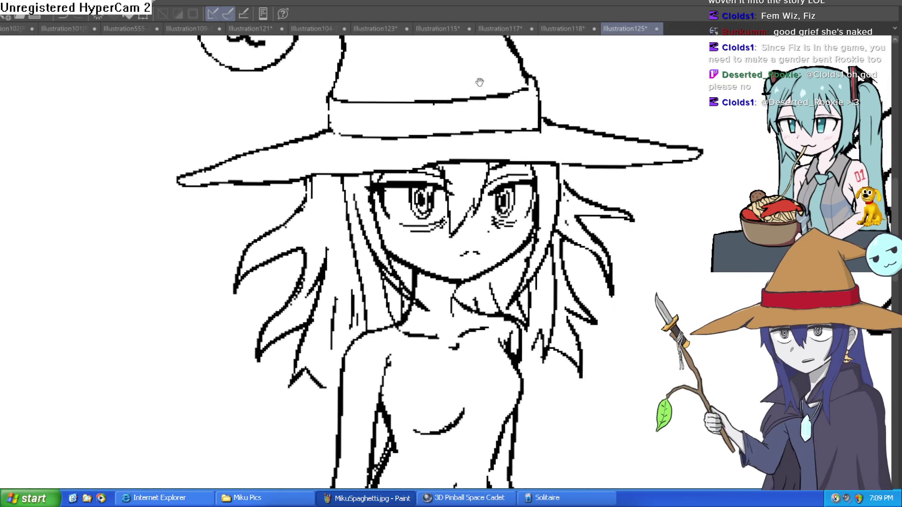
{"action": "scroll", "coordinate": [622, 169], "scroll_direction": "down", "scroll_amount": 2}
{"action": "scroll", "coordinate": [548, 154], "scroll_direction": "up", "scroll_amount": 2}
{"action": "scroll", "coordinate": [548, 154], "scroll_direction": "up", "scroll_amount": 4}
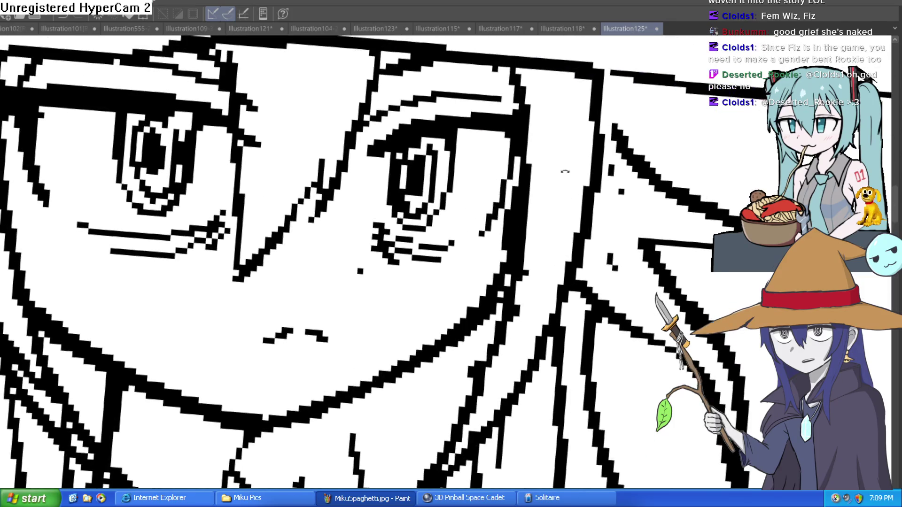
{"action": "scroll", "coordinate": [564, 173], "scroll_direction": "down", "scroll_amount": 1}
{"action": "mouse_move", "coordinate": [521, 193]}
{"action": "left_mouse_down"}
{"action": "mouse_move", "coordinate": [427, 179]}
{"action": "mouse_move", "coordinate": [471, 183]}
{"action": "left_mouse_up"}
{"action": "scroll", "coordinate": [624, 116], "scroll_direction": "down", "scroll_amount": 4}
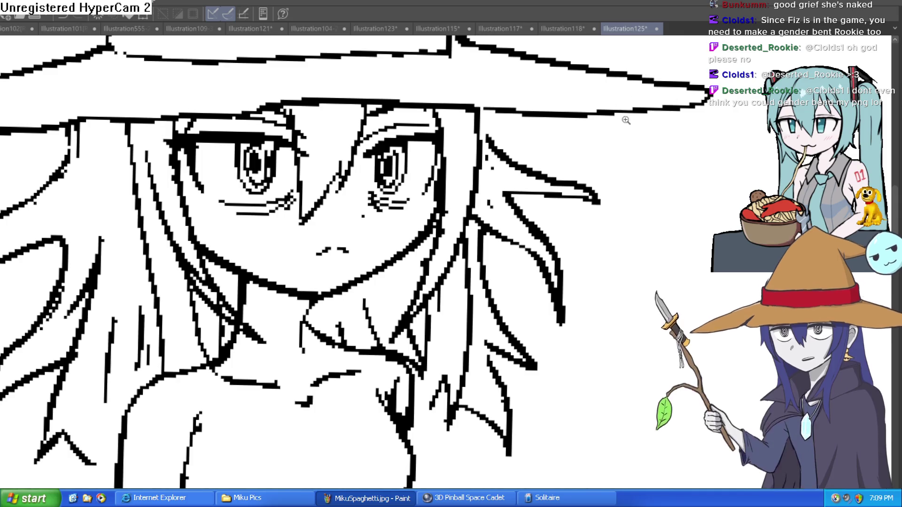
{"action": "scroll", "coordinate": [574, 151], "scroll_direction": "up", "scroll_amount": 2}
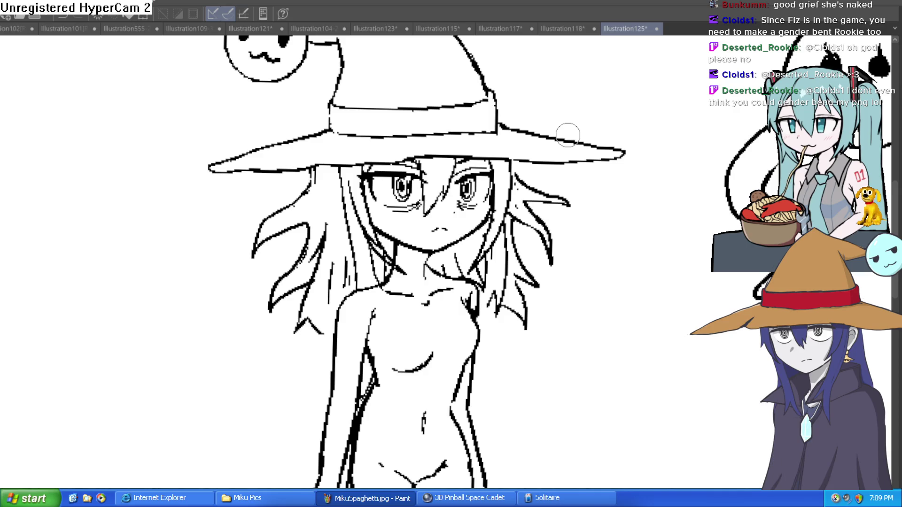
{"action": "scroll", "coordinate": [568, 134], "scroll_direction": "down", "scroll_amount": 2}
{"action": "scroll", "coordinate": [592, 175], "scroll_direction": "down", "scroll_amount": 1}
{"action": "mouse_move", "coordinate": [685, 161]}
{"action": "left_mouse_down"}
{"action": "mouse_move", "coordinate": [649, 180]}
{"action": "mouse_move", "coordinate": [683, 219]}
{"action": "left_mouse_up"}
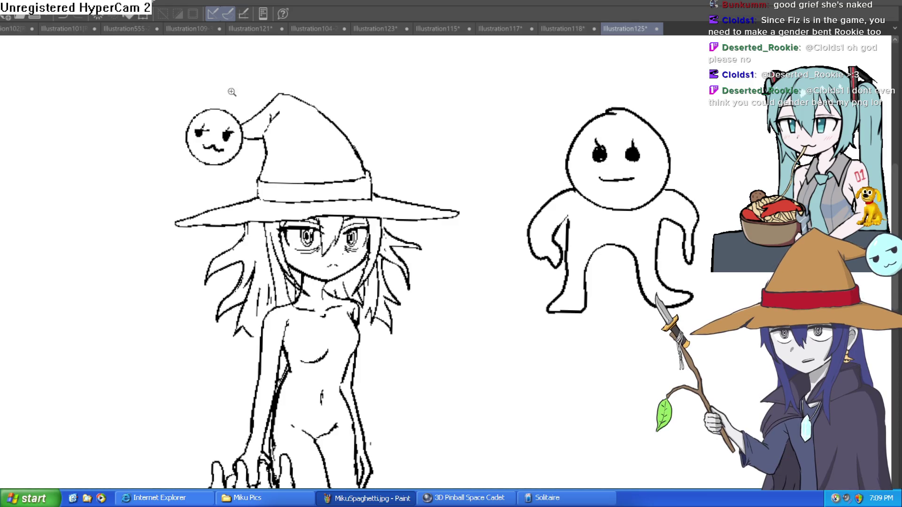
{"action": "left_click", "coordinate": [267, 122], "text": "alt"}
{"action": "left_click", "coordinate": [258, 120]}
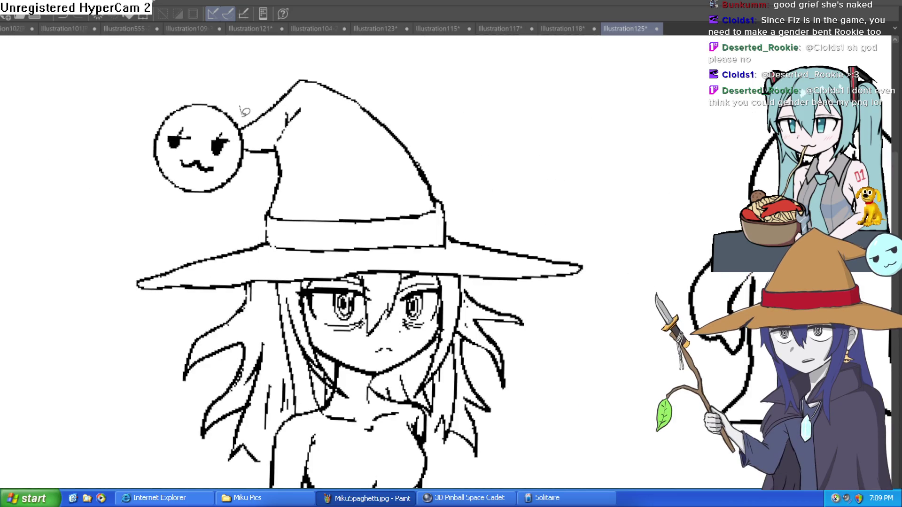
{"action": "mouse_move", "coordinate": [242, 109]}
{"action": "left_mouse_down"}
{"action": "mouse_move", "coordinate": [250, 181]}
{"action": "mouse_move", "coordinate": [134, 109]}
{"action": "mouse_move", "coordinate": [240, 111]}
{"action": "left_mouse_up"}
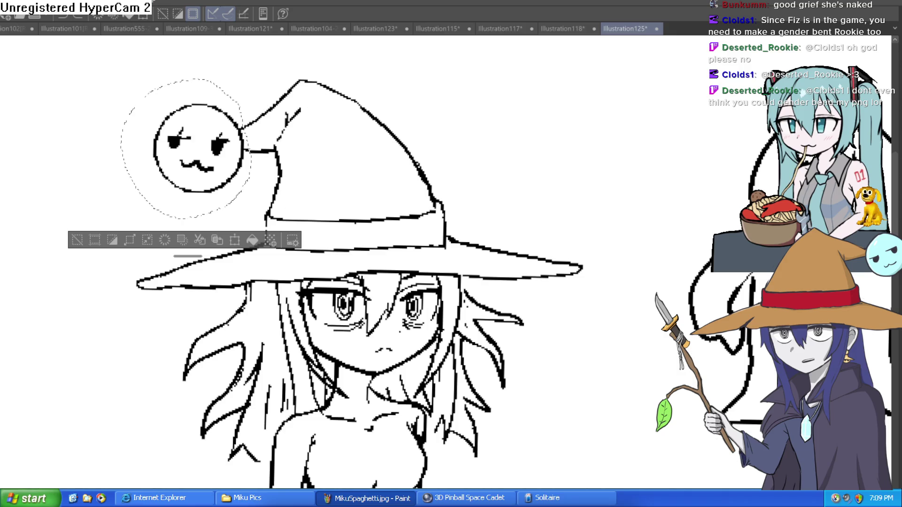
{"action": "key", "text": "Delete"}
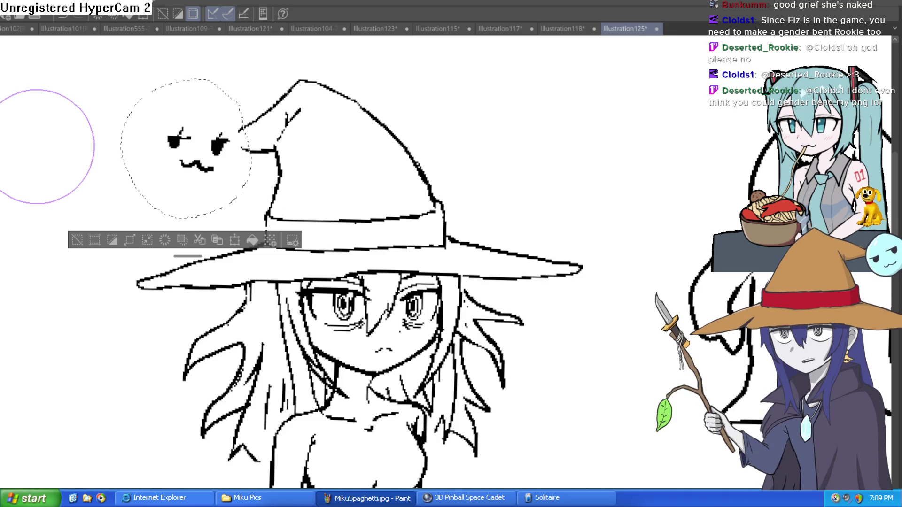
{"action": "key", "text": "Delete"}
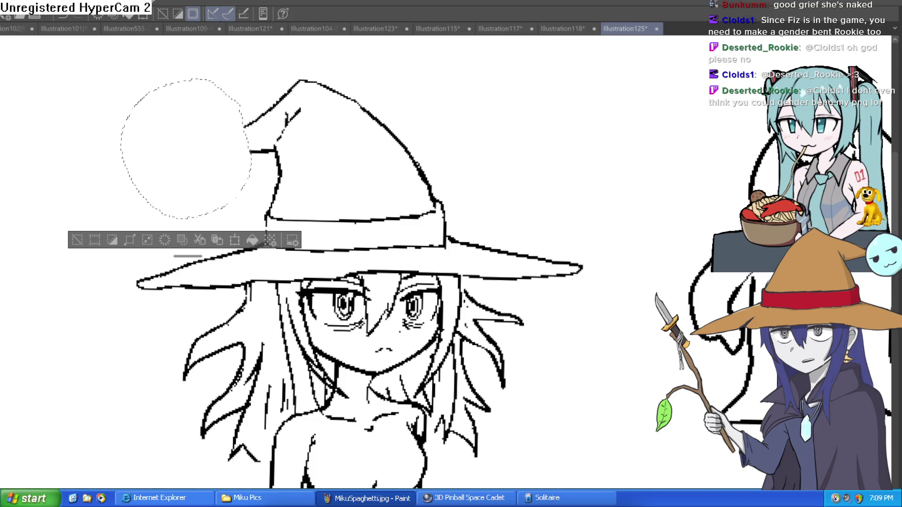
{"action": "key", "text": "ctrl+z"}
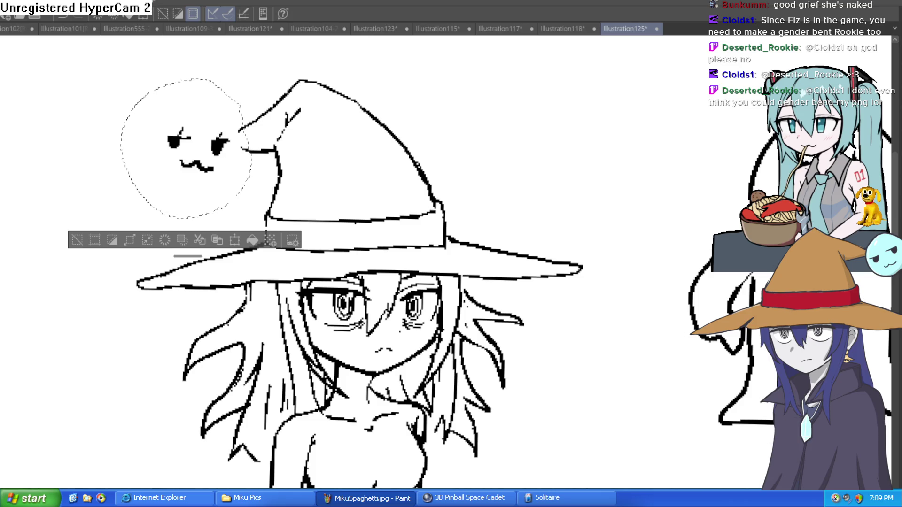
{"action": "key", "text": "Delete"}
{"action": "key", "text": "ctrl+z"}
{"action": "key", "text": "Delete"}
{"action": "key", "text": "ctrl+z"}
{"action": "key", "text": "ctrl+z"}
{"action": "key", "text": "ctrl+d"}
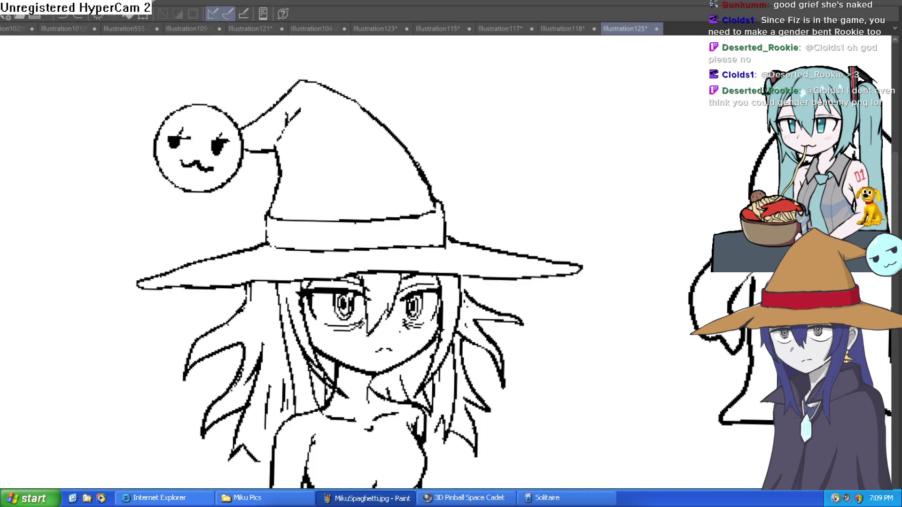
{"action": "scroll", "coordinate": [345, 243], "scroll_direction": "down", "scroll_amount": 2}
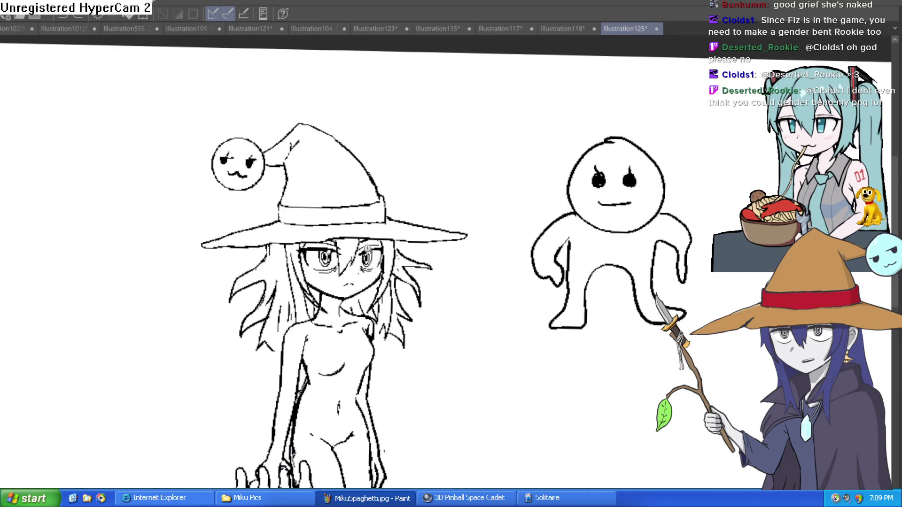
Tilt the canvas and redraw the witch's hat brim with a longer tip
{"action": "scroll", "coordinate": [403, 259], "scroll_direction": "up", "scroll_amount": 3}
{"action": "mouse_move", "coordinate": [447, 234]}
{"action": "left_mouse_down"}
{"action": "mouse_move", "coordinate": [443, 270]}
{"action": "mouse_move", "coordinate": [445, 238]}
{"action": "mouse_move", "coordinate": [382, 140]}
{"action": "left_mouse_up"}
{"action": "scroll", "coordinate": [382, 141], "scroll_direction": "down", "scroll_amount": 3}
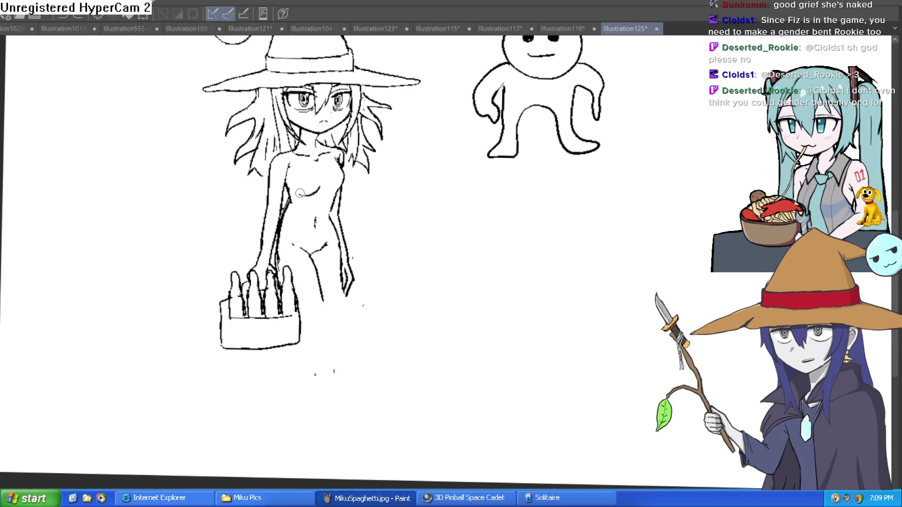
{"action": "mouse_move", "coordinate": [304, 202]}
{"action": "left_mouse_down"}
{"action": "mouse_move", "coordinate": [362, 288]}
{"action": "mouse_move", "coordinate": [368, 318]}
{"action": "mouse_move", "coordinate": [434, 261]}
{"action": "left_mouse_up"}
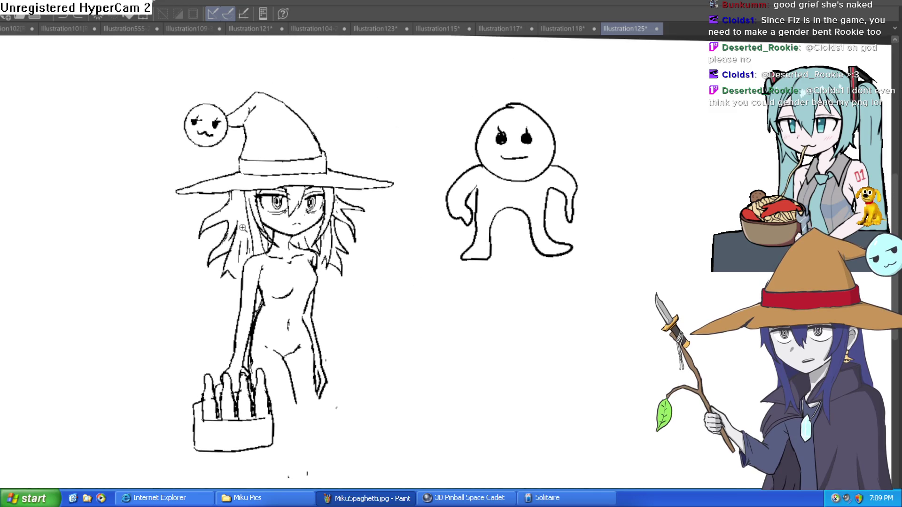
{"action": "scroll", "coordinate": [437, 252], "scroll_direction": "up", "scroll_amount": 3}
{"action": "left_click_drag", "start_coordinate": [426, 177], "coordinate": [427, 213]}
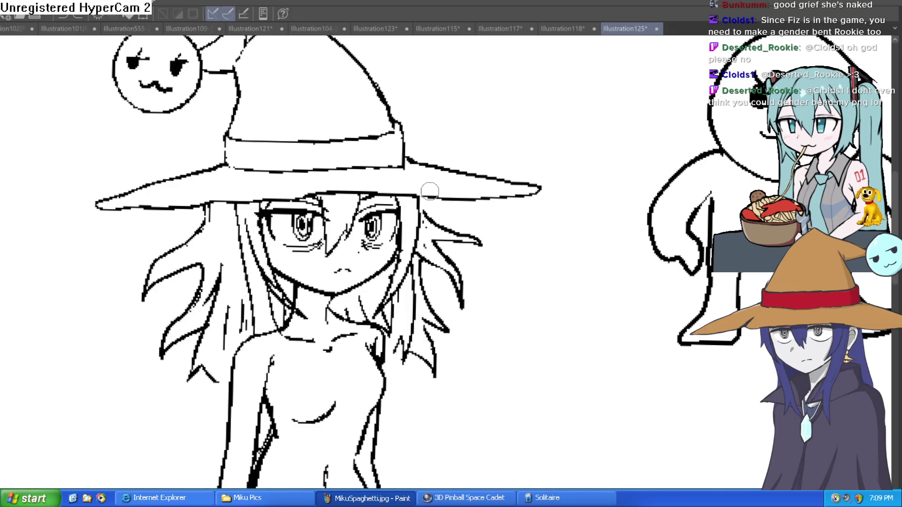
{"action": "scroll", "coordinate": [430, 191], "scroll_direction": "down", "scroll_amount": 2}
{"action": "mouse_move", "coordinate": [486, 165]}
{"action": "left_mouse_down"}
{"action": "mouse_move", "coordinate": [435, 133]}
{"action": "mouse_move", "coordinate": [95, 121]}
{"action": "left_mouse_up"}
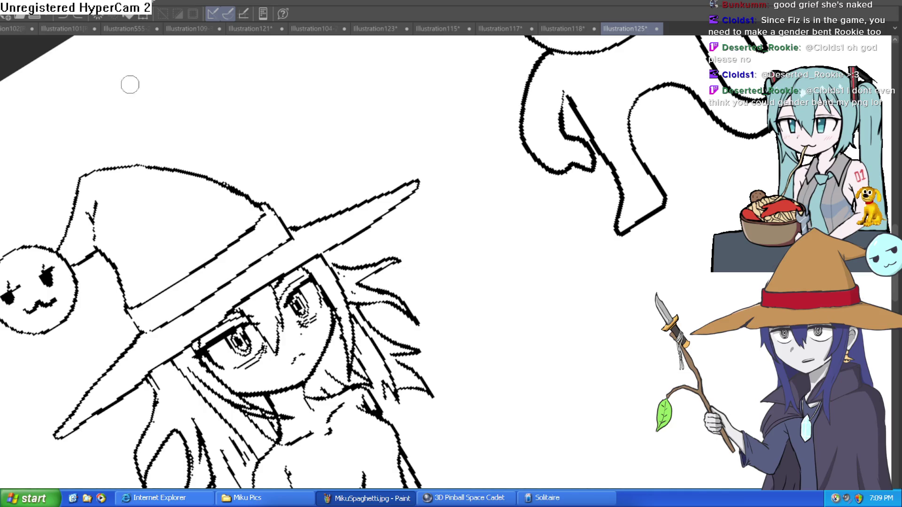
{"action": "mouse_move", "coordinate": [289, 224]}
{"action": "left_mouse_down"}
{"action": "mouse_move", "coordinate": [383, 178]}
{"action": "mouse_move", "coordinate": [425, 175]}
{"action": "mouse_move", "coordinate": [336, 251]}
{"action": "mouse_move", "coordinate": [289, 275]}
{"action": "left_mouse_up"}
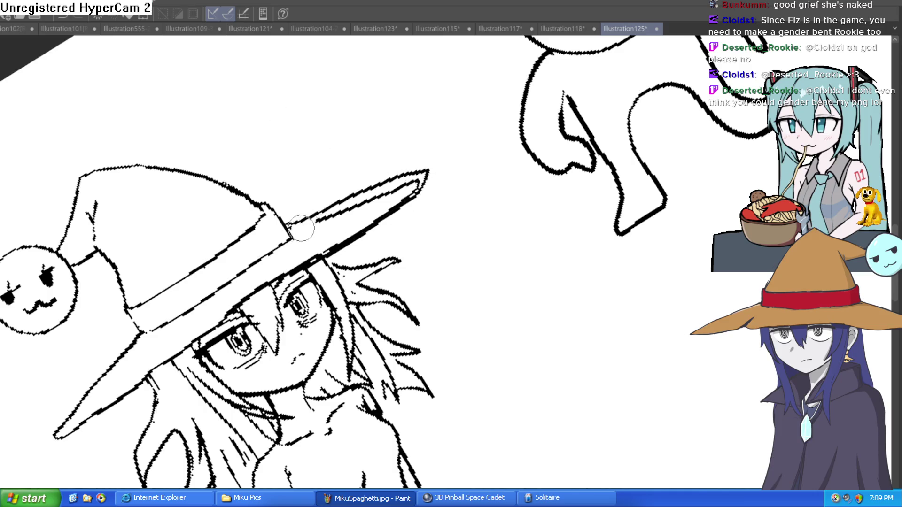
{"action": "scroll", "coordinate": [300, 228], "scroll_direction": "down", "scroll_amount": 2}
{"action": "scroll", "coordinate": [483, 161], "scroll_direction": "down", "scroll_amount": 1}
Ink over the right torso outline, erase stray chest strokes, and add a shoulder stroke
{"action": "mouse_move", "coordinate": [484, 161]}
{"action": "left_mouse_down"}
{"action": "mouse_move", "coordinate": [566, 252]}
{"action": "mouse_move", "coordinate": [578, 207]}
{"action": "left_mouse_up"}
{"action": "scroll", "coordinate": [584, 197], "scroll_direction": "up", "scroll_amount": 2}
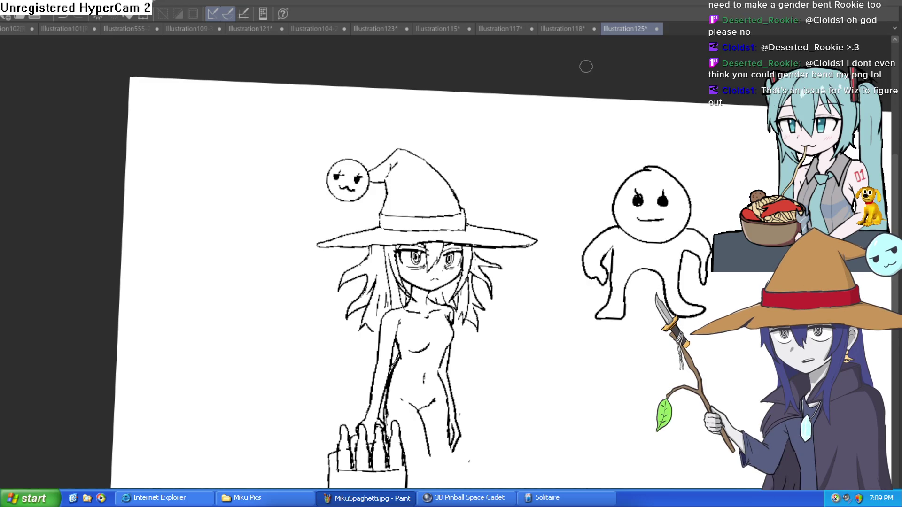
{"action": "scroll", "coordinate": [522, 308], "scroll_direction": "up", "scroll_amount": 5}
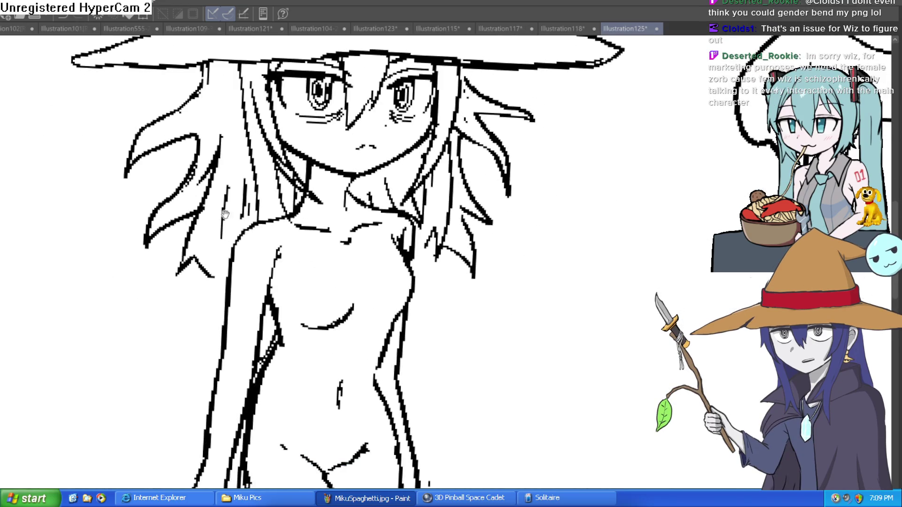
{"action": "scroll", "coordinate": [531, 266], "scroll_direction": "down", "scroll_amount": 5}
{"action": "left_click_drag", "start_coordinate": [531, 266], "coordinate": [449, 157]}
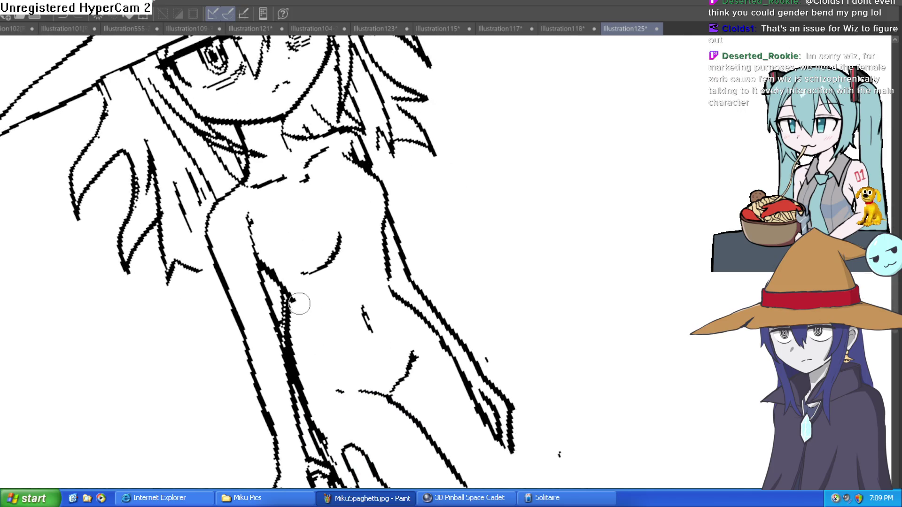
{"action": "scroll", "coordinate": [500, 262], "scroll_direction": "down", "scroll_amount": 3}
{"action": "scroll", "coordinate": [369, 146], "scroll_direction": "up", "scroll_amount": 2}
{"action": "mouse_move", "coordinate": [371, 133]}
{"action": "left_mouse_down"}
{"action": "mouse_move", "coordinate": [378, 186]}
{"action": "mouse_move", "coordinate": [362, 216]}
{"action": "mouse_move", "coordinate": [378, 186]}
{"action": "mouse_move", "coordinate": [381, 124]}
{"action": "mouse_move", "coordinate": [365, 99]}
{"action": "mouse_move", "coordinate": [330, 83]}
{"action": "left_mouse_up"}
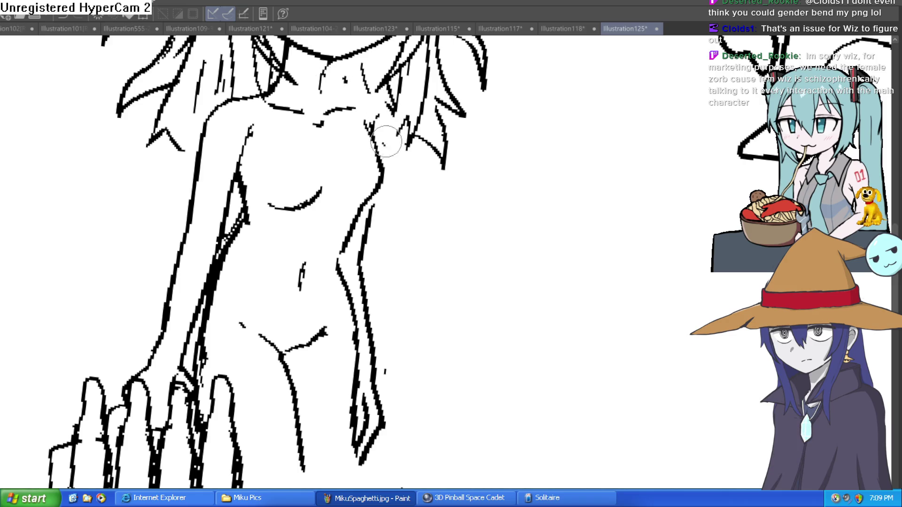
{"action": "left_click_drag", "start_coordinate": [275, 61], "coordinate": [245, 107]}
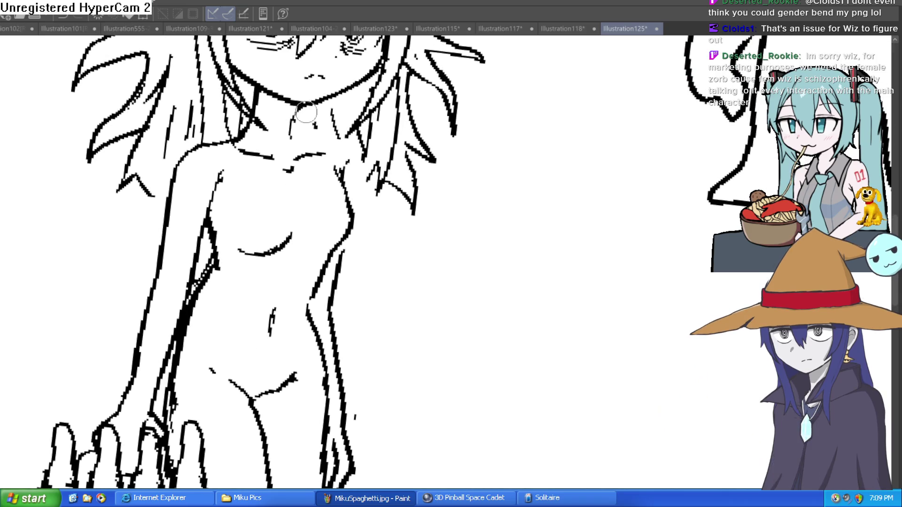
{"action": "mouse_move", "coordinate": [344, 172]}
{"action": "left_mouse_down"}
{"action": "mouse_move", "coordinate": [302, 151]}
{"action": "mouse_move", "coordinate": [270, 159]}
{"action": "mouse_move", "coordinate": [235, 151]}
{"action": "left_mouse_up"}
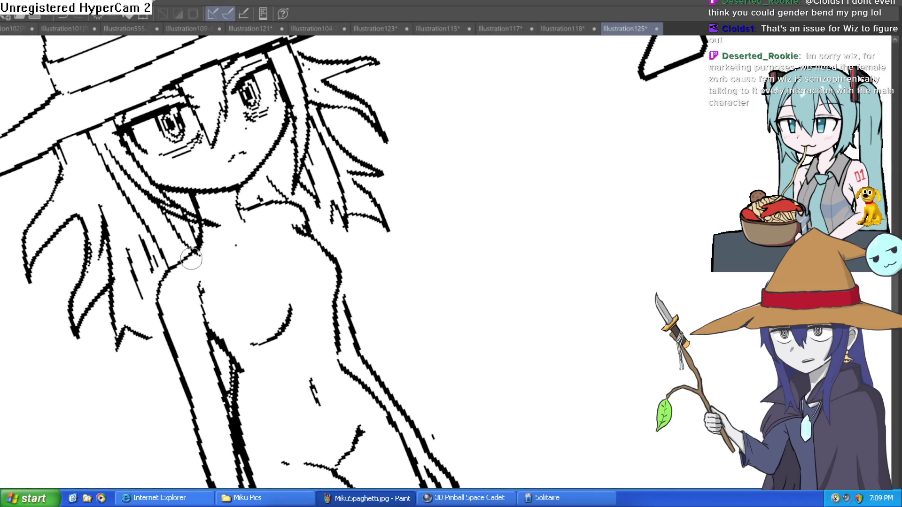
{"action": "left_click_drag", "start_coordinate": [184, 263], "coordinate": [235, 242]}
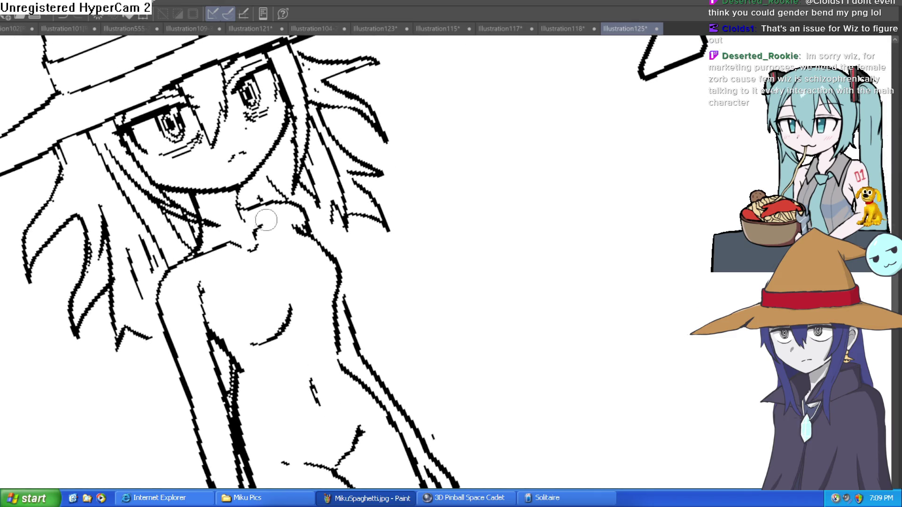
Lasso-select the hand-and-box sketch below the witch's arm
{"action": "scroll", "coordinate": [296, 202], "scroll_direction": "down", "scroll_amount": 3}
{"action": "mouse_move", "coordinate": [296, 202]}
{"action": "left_mouse_down"}
{"action": "mouse_move", "coordinate": [474, 230]}
{"action": "mouse_move", "coordinate": [428, 185]}
{"action": "mouse_move", "coordinate": [382, 211]}
{"action": "left_mouse_up"}
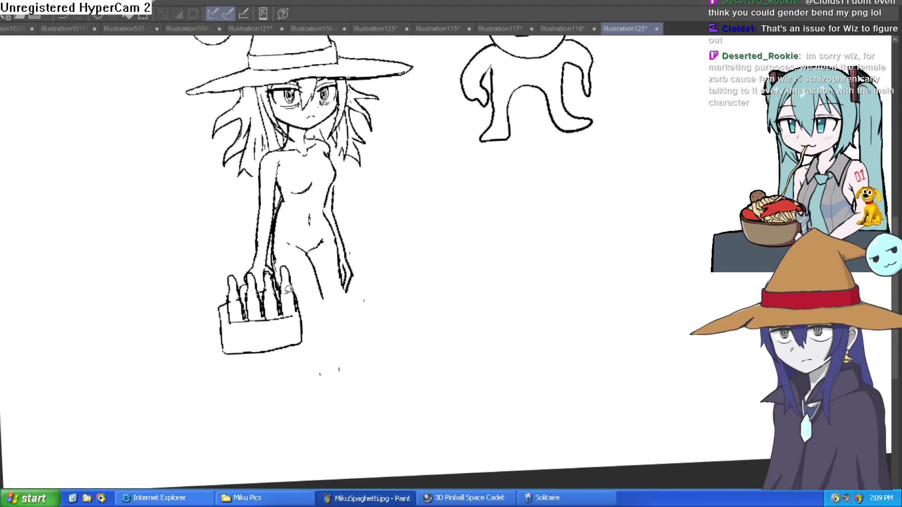
{"action": "mouse_move", "coordinate": [312, 336]}
{"action": "left_mouse_down"}
{"action": "mouse_move", "coordinate": [272, 260]}
{"action": "mouse_move", "coordinate": [209, 296]}
{"action": "mouse_move", "coordinate": [311, 331]}
{"action": "left_mouse_up"}
{"action": "left_click", "coordinate": [148, 394]}
Delete the selected hand-and-box drawing and zoom out to frame both characters
{"action": "key", "text": "Delete"}
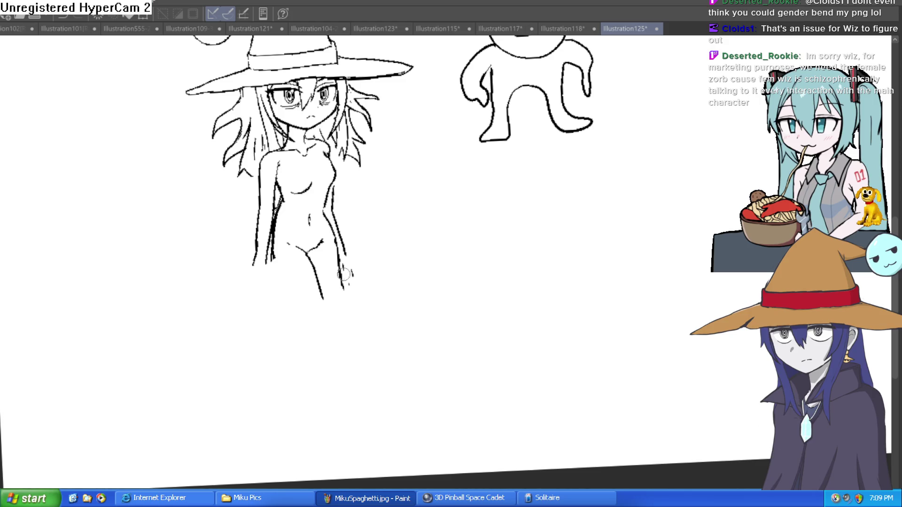
{"action": "left_click_drag", "start_coordinate": [430, 232], "coordinate": [428, 249]}
{"action": "left_click_drag", "start_coordinate": [463, 178], "coordinate": [494, 207]}
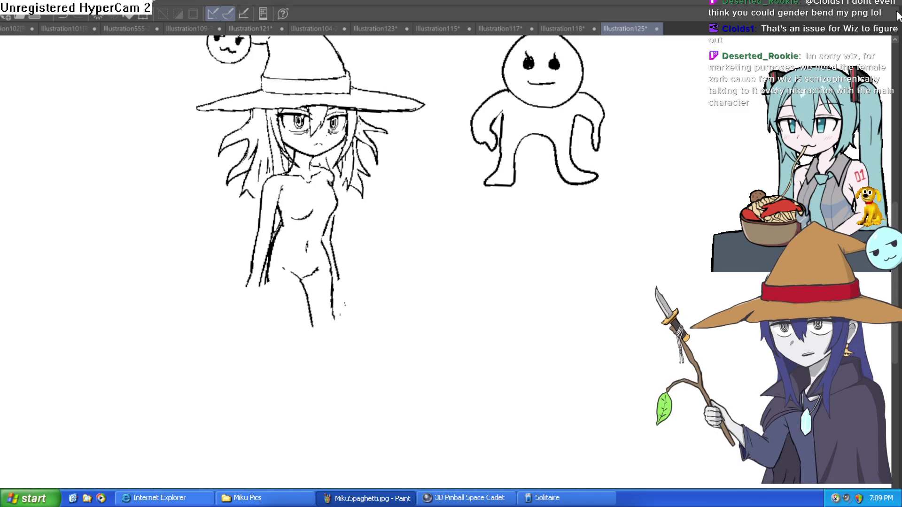
{"action": "mouse_move", "coordinate": [535, 230]}
{"action": "left_mouse_down"}
{"action": "mouse_move", "coordinate": [484, 232]}
{"action": "mouse_move", "coordinate": [655, 90]}
{"action": "mouse_move", "coordinate": [632, 174]}
{"action": "left_mouse_up"}
{"action": "scroll", "coordinate": [483, 231], "scroll_direction": "down", "scroll_amount": 3}
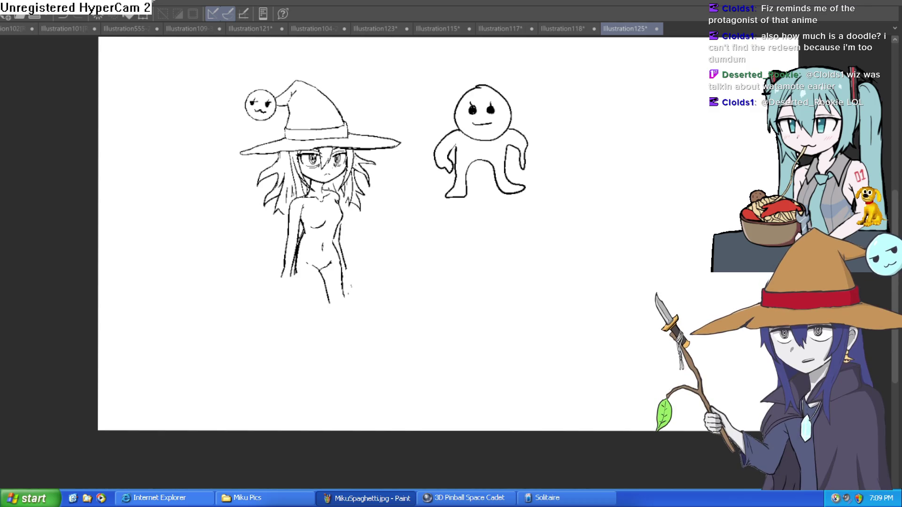
{"action": "scroll", "coordinate": [343, 264], "scroll_direction": "up", "scroll_amount": 5}
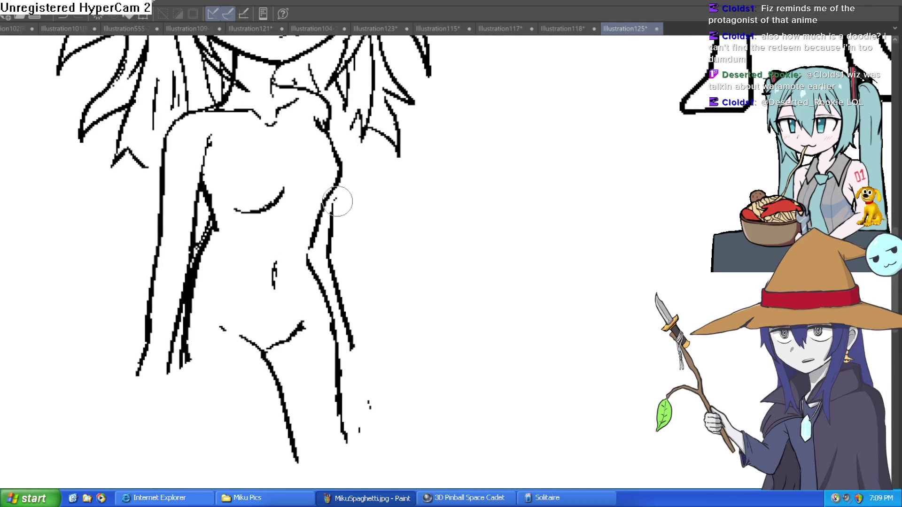
{"action": "mouse_move", "coordinate": [335, 254]}
{"action": "left_mouse_down"}
{"action": "mouse_move", "coordinate": [322, 252]}
{"action": "mouse_move", "coordinate": [368, 433]}
{"action": "mouse_move", "coordinate": [344, 401]}
{"action": "left_mouse_up"}
{"action": "scroll", "coordinate": [388, 365], "scroll_direction": "down", "scroll_amount": 5}
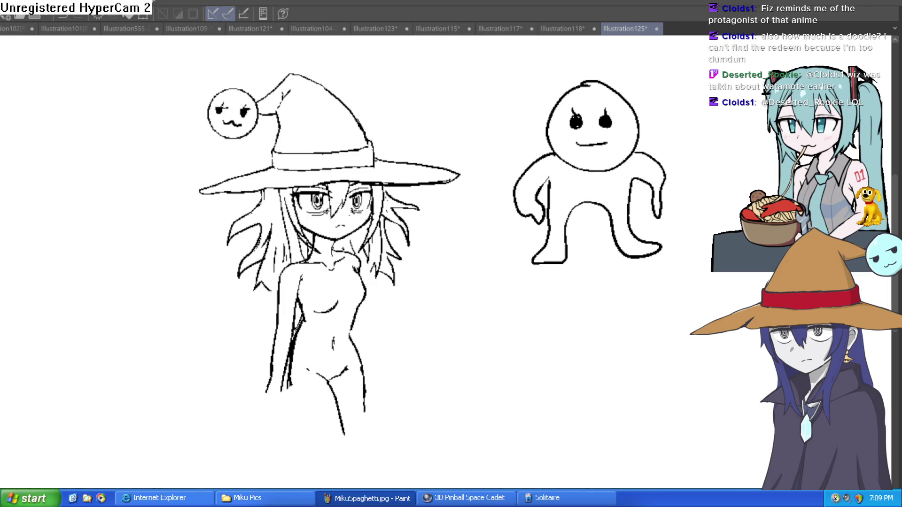
{"action": "left_click_drag", "start_coordinate": [411, 287], "coordinate": [393, 195]}
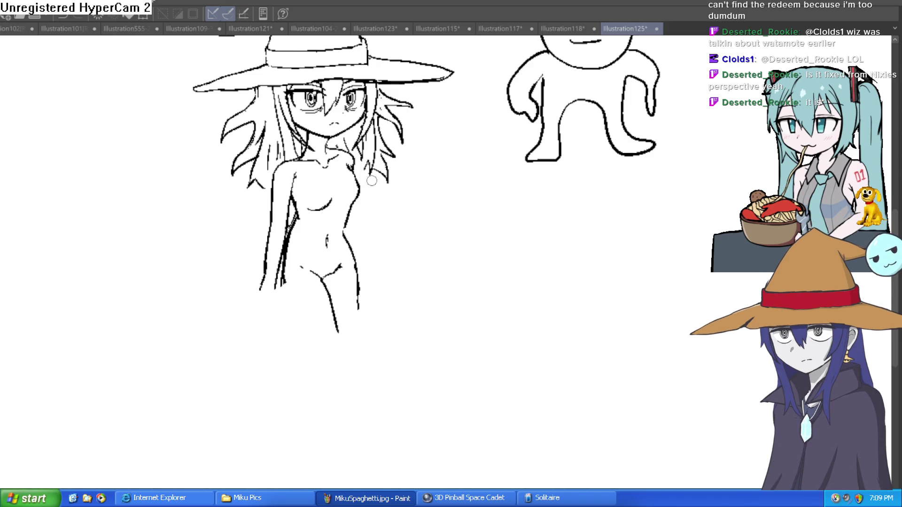
{"action": "scroll", "coordinate": [372, 196], "scroll_direction": "up", "scroll_amount": 3}
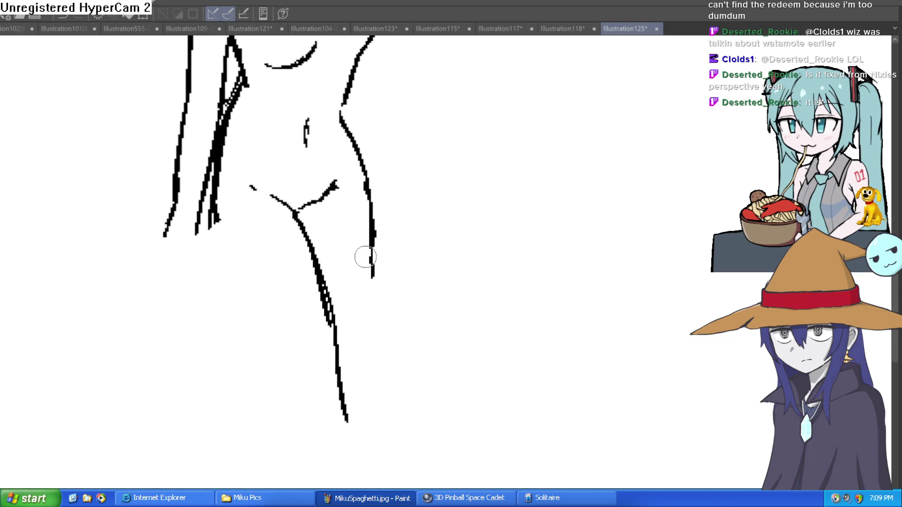
Try new leg strokes from the hips, then undo those extending below the hips
{"action": "left_click_drag", "start_coordinate": [323, 274], "coordinate": [349, 417]}
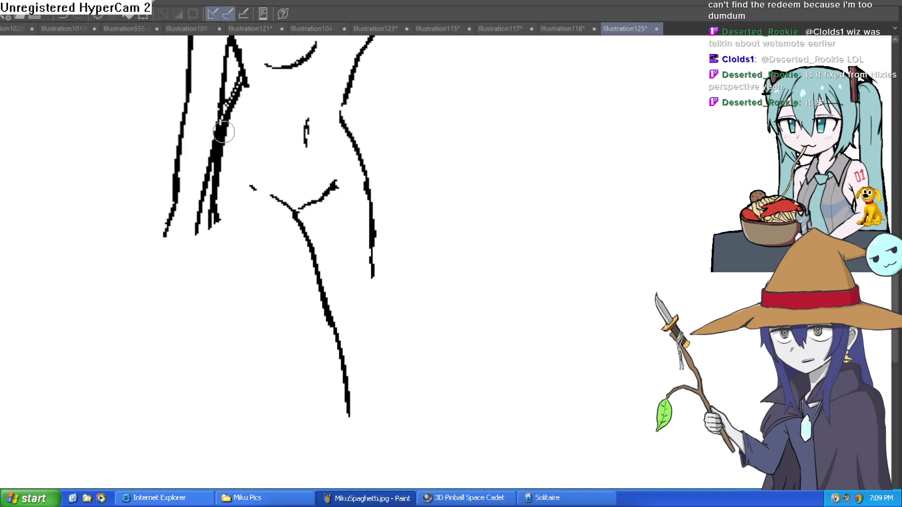
{"action": "mouse_move", "coordinate": [219, 151]}
{"action": "left_mouse_down"}
{"action": "mouse_move", "coordinate": [210, 234]}
{"action": "mouse_move", "coordinate": [237, 338]}
{"action": "left_mouse_up"}
{"action": "key", "text": "ctrl+z"}
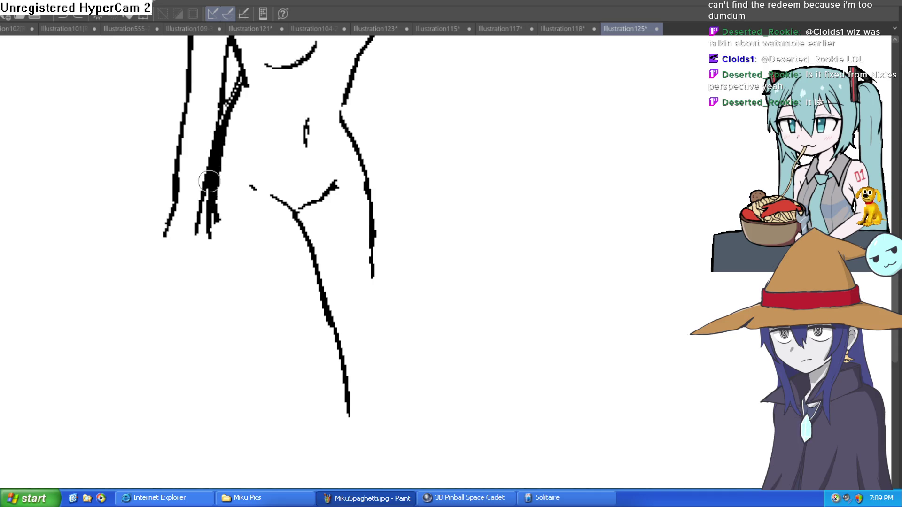
{"action": "left_click_drag", "start_coordinate": [208, 219], "coordinate": [298, 444]}
{"action": "mouse_move", "coordinate": [367, 161]}
{"action": "left_mouse_down"}
{"action": "mouse_move", "coordinate": [352, 302]}
{"action": "mouse_move", "coordinate": [358, 364]}
{"action": "left_mouse_up"}
{"action": "scroll", "coordinate": [418, 282], "scroll_direction": "down", "scroll_amount": 2}
{"action": "scroll", "coordinate": [418, 282], "scroll_direction": "down", "scroll_amount": 2}
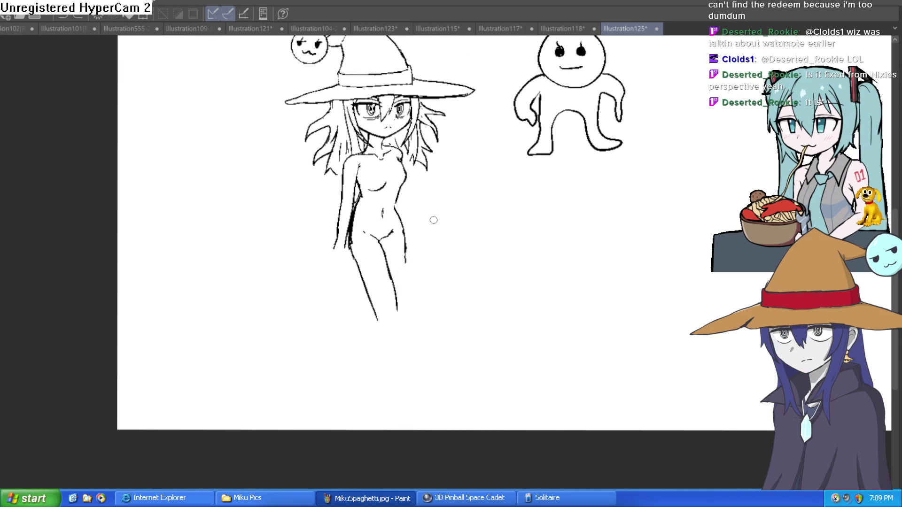
{"action": "scroll", "coordinate": [425, 220], "scroll_direction": "up", "scroll_amount": 3}
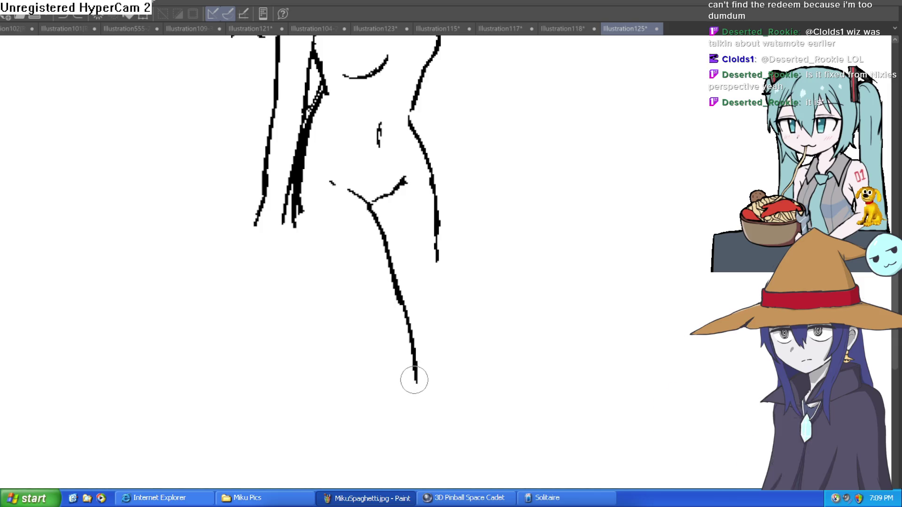
{"action": "key", "text": "ctrl+z"}
{"action": "key", "text": "ctrl+z"}
{"action": "key", "text": "ctrl+z"}
{"action": "scroll", "coordinate": [500, 274], "scroll_direction": "down", "scroll_amount": 3}
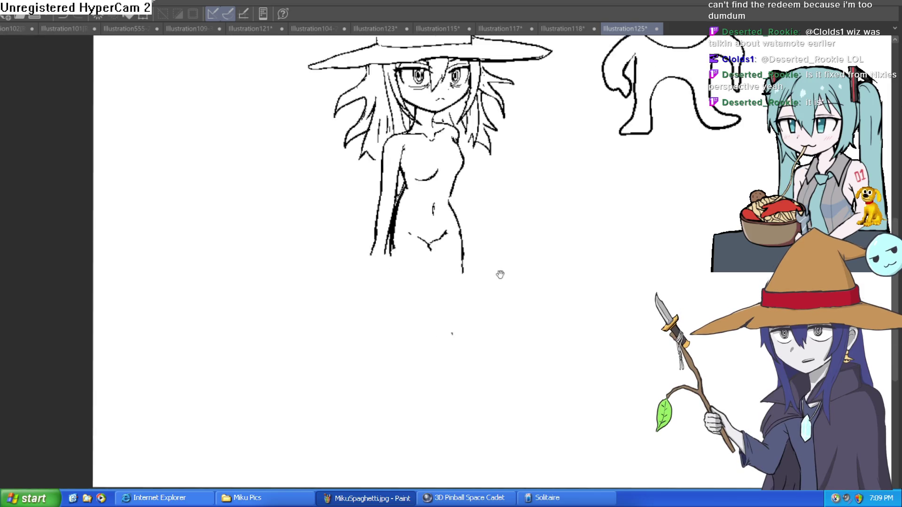
{"action": "scroll", "coordinate": [505, 250], "scroll_direction": "up", "scroll_amount": 2}
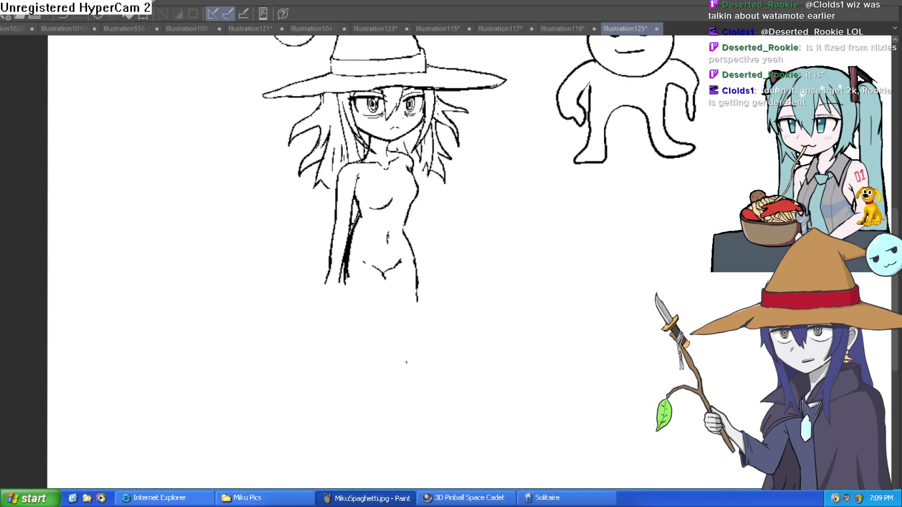
Zoom in on the hips, test a stroke below the Y junction, and undo it
{"action": "left_click", "coordinate": [385, 281]}
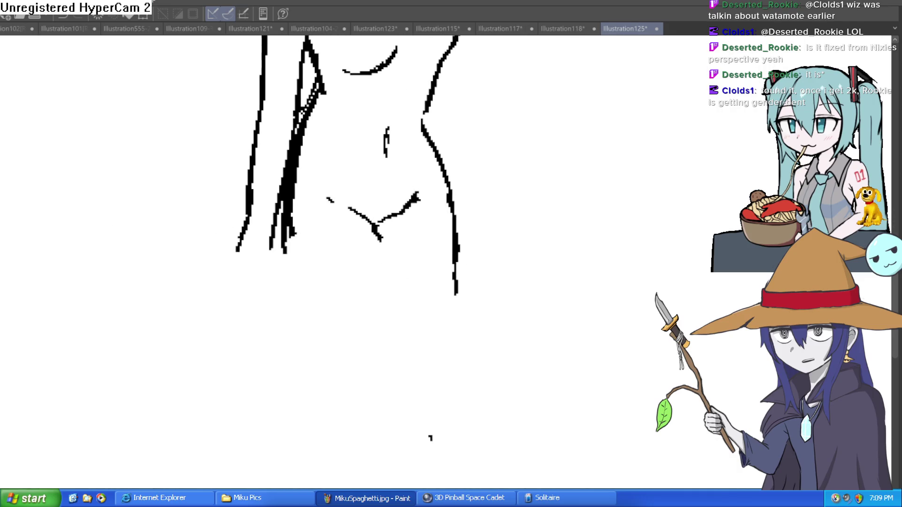
{"action": "left_click_drag", "start_coordinate": [434, 235], "coordinate": [383, 177]}
{"action": "left_click_drag", "start_coordinate": [324, 190], "coordinate": [350, 281]}
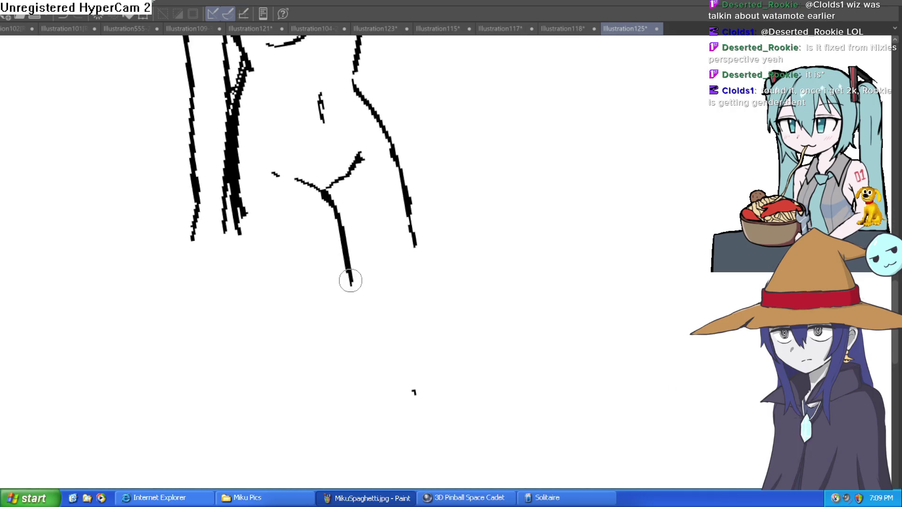
{"action": "key", "text": "ctrl+z"}
{"action": "scroll", "coordinate": [432, 201], "scroll_direction": "down", "scroll_amount": 3}
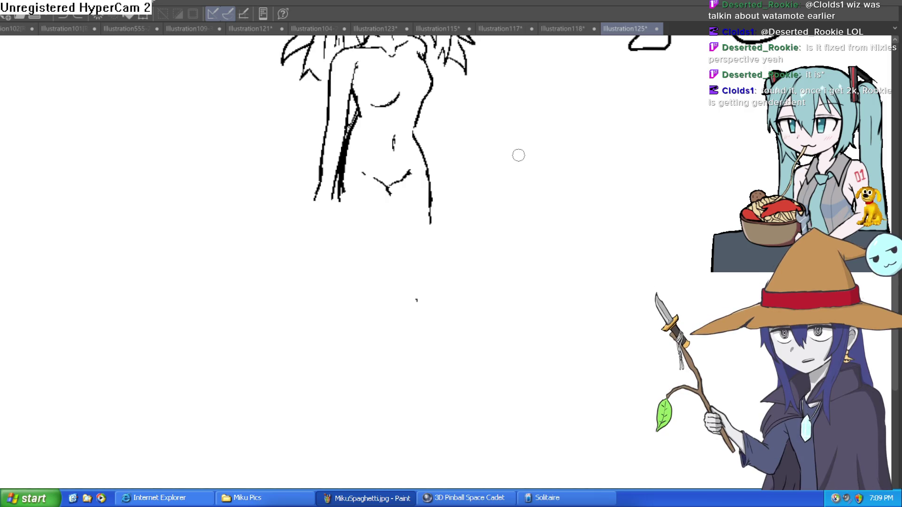
{"action": "mouse_move", "coordinate": [517, 155]}
{"action": "left_mouse_down"}
{"action": "mouse_move", "coordinate": [529, 181]}
{"action": "mouse_move", "coordinate": [515, 168]}
{"action": "mouse_move", "coordinate": [540, 155]}
{"action": "mouse_move", "coordinate": [526, 237]}
{"action": "left_mouse_up"}
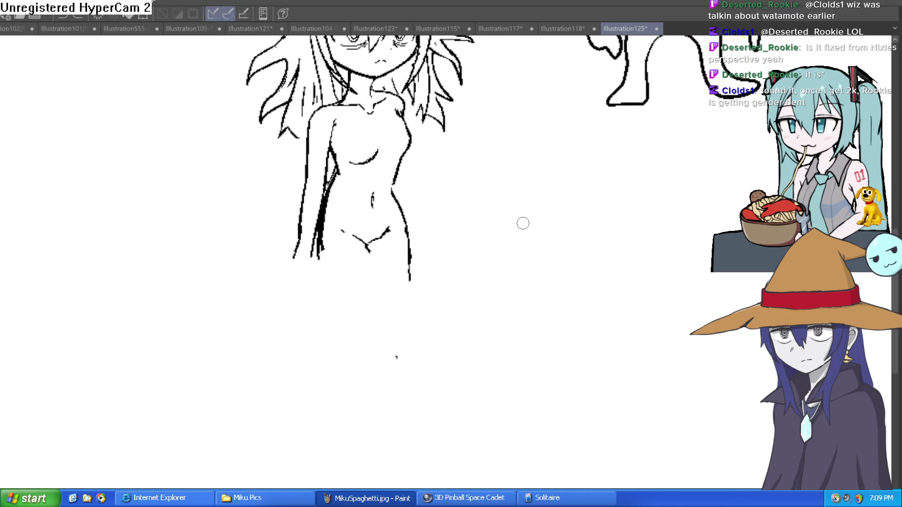
Add hair strands falling beside the right side of the witch's chest
{"action": "scroll", "coordinate": [523, 223], "scroll_direction": "down", "scroll_amount": 3}
{"action": "scroll", "coordinate": [505, 276], "scroll_direction": "up", "scroll_amount": 2}
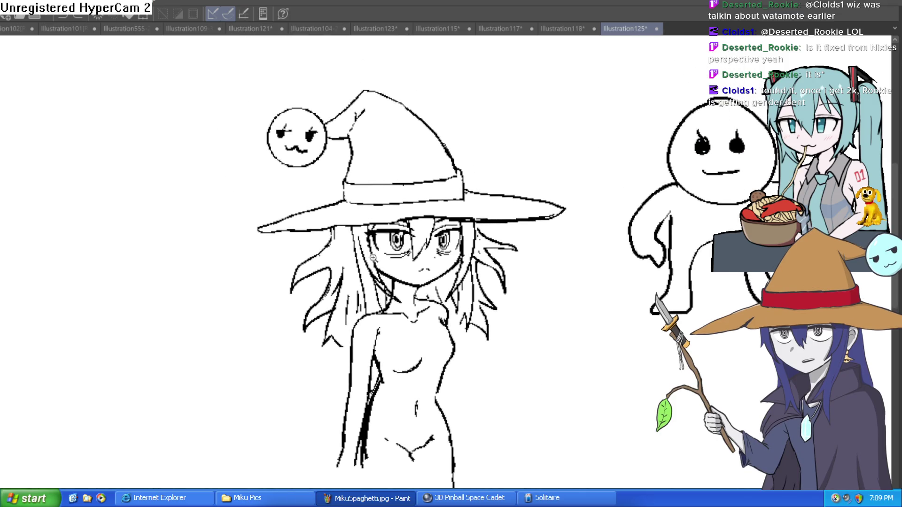
{"action": "scroll", "coordinate": [376, 258], "scroll_direction": "up", "scroll_amount": 2}
{"action": "scroll", "coordinate": [488, 277], "scroll_direction": "down", "scroll_amount": 1}
{"action": "scroll", "coordinate": [481, 275], "scroll_direction": "up", "scroll_amount": 2}
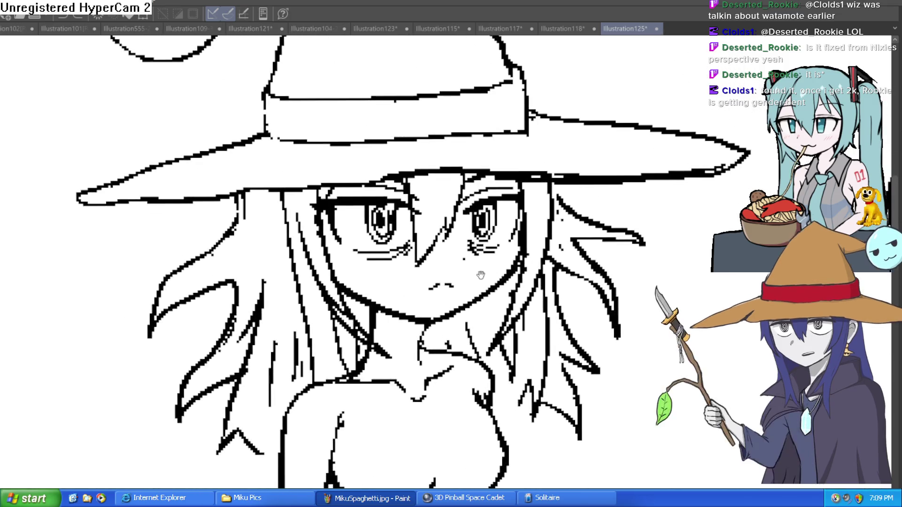
{"action": "scroll", "coordinate": [481, 275], "scroll_direction": "down", "scroll_amount": 1}
{"action": "scroll", "coordinate": [451, 310], "scroll_direction": "up", "scroll_amount": 3}
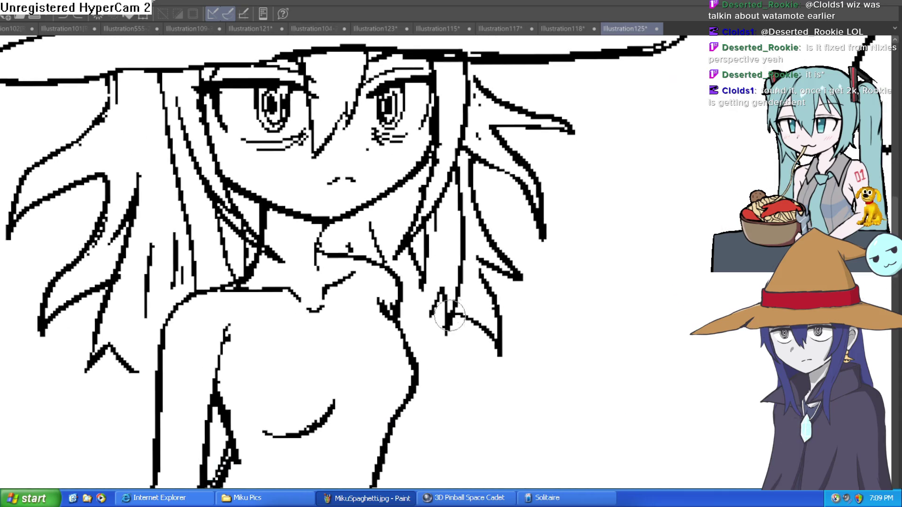
{"action": "left_click_drag", "start_coordinate": [448, 316], "coordinate": [486, 375]}
{"action": "left_click_drag", "start_coordinate": [432, 352], "coordinate": [489, 381]}
{"action": "left_click_drag", "start_coordinate": [395, 310], "coordinate": [442, 352]}
{"action": "mouse_move", "coordinate": [423, 256]}
{"action": "left_mouse_down"}
{"action": "mouse_move", "coordinate": [411, 328]}
{"action": "mouse_move", "coordinate": [447, 272]}
{"action": "mouse_move", "coordinate": [423, 197]}
{"action": "mouse_move", "coordinate": [470, 186]}
{"action": "mouse_move", "coordinate": [463, 136]}
{"action": "left_mouse_up"}
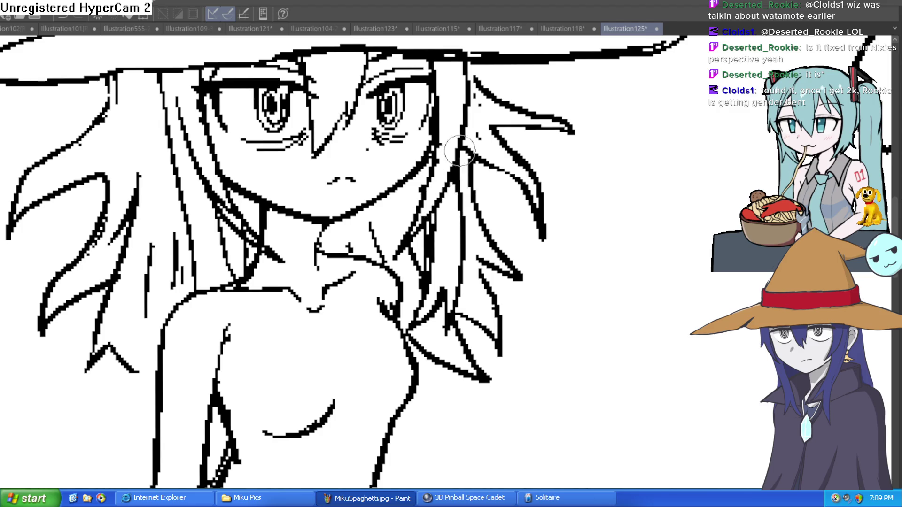
Add hair strands over the left chest, running up past the face
{"action": "left_click_drag", "start_coordinate": [242, 282], "coordinate": [263, 376]}
{"action": "left_click_drag", "start_coordinate": [224, 307], "coordinate": [265, 376]}
{"action": "mouse_move", "coordinate": [225, 307]}
{"action": "left_mouse_down"}
{"action": "mouse_move", "coordinate": [214, 339]}
{"action": "mouse_move", "coordinate": [172, 178]}
{"action": "mouse_move", "coordinate": [157, 75]}
{"action": "left_mouse_up"}
{"action": "left_click_drag", "start_coordinate": [162, 108], "coordinate": [183, 174]}
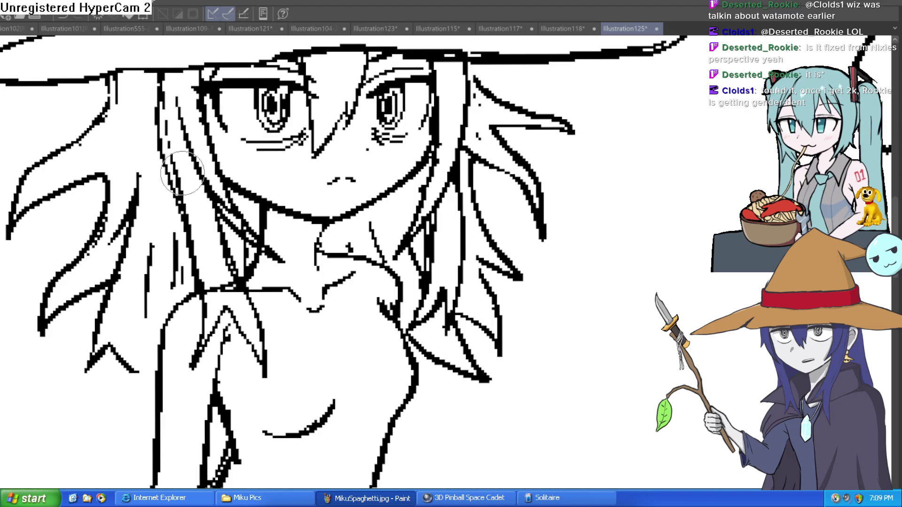
{"action": "scroll", "coordinate": [182, 173], "scroll_direction": "down", "scroll_amount": 3}
{"action": "scroll", "coordinate": [448, 139], "scroll_direction": "down", "scroll_amount": 2}
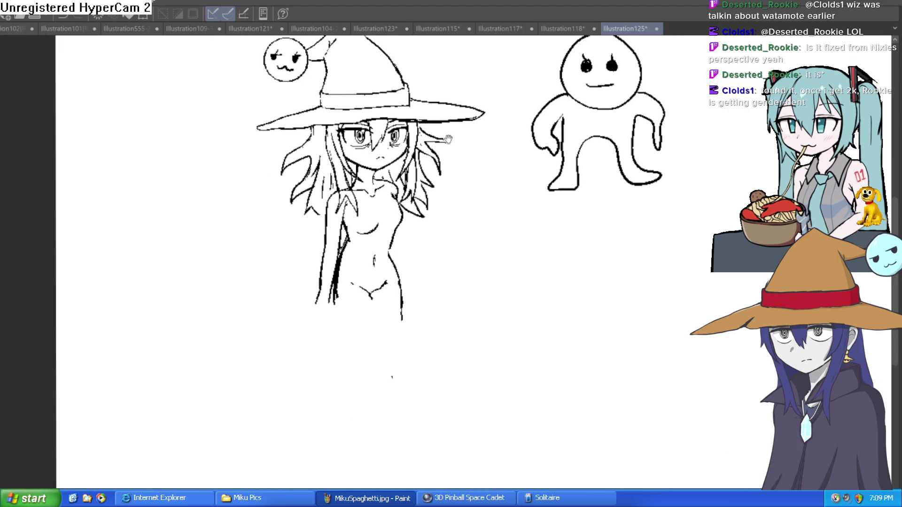
Lasso-select both of the witch's eyes for reshaping
{"action": "left_click_drag", "start_coordinate": [448, 139], "coordinate": [433, 152]}
{"action": "scroll", "coordinate": [336, 139], "scroll_direction": "up", "scroll_amount": 4}
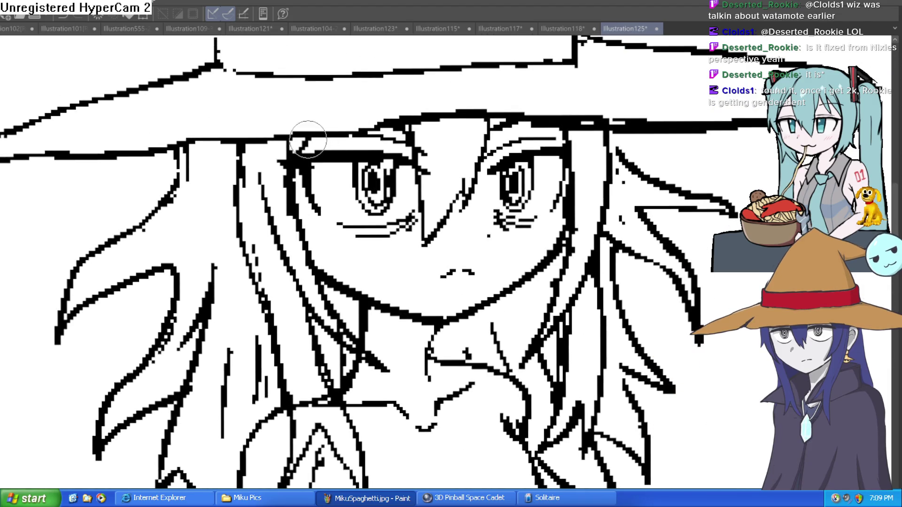
{"action": "left_click_drag", "start_coordinate": [625, 155], "coordinate": [540, 146]}
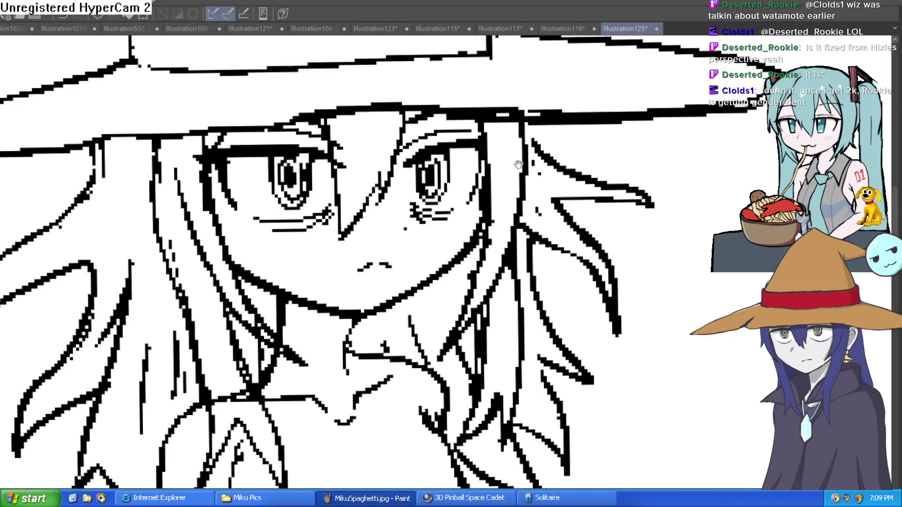
{"action": "scroll", "coordinate": [520, 165], "scroll_direction": "down", "scroll_amount": 2}
{"action": "scroll", "coordinate": [469, 174], "scroll_direction": "up", "scroll_amount": 3}
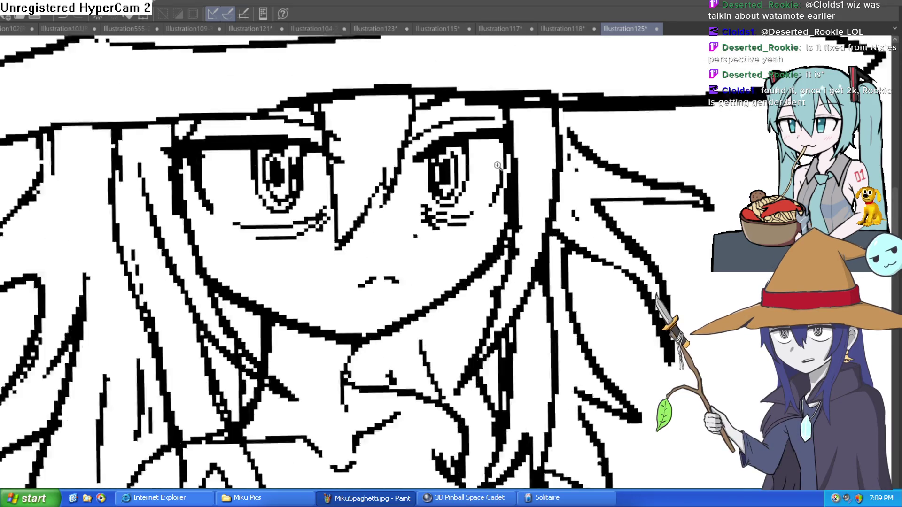
{"action": "mouse_move", "coordinate": [480, 161]}
{"action": "left_mouse_down"}
{"action": "mouse_move", "coordinate": [473, 131]}
{"action": "mouse_move", "coordinate": [437, 134]}
{"action": "mouse_move", "coordinate": [419, 192]}
{"action": "mouse_move", "coordinate": [479, 157]}
{"action": "left_mouse_up"}
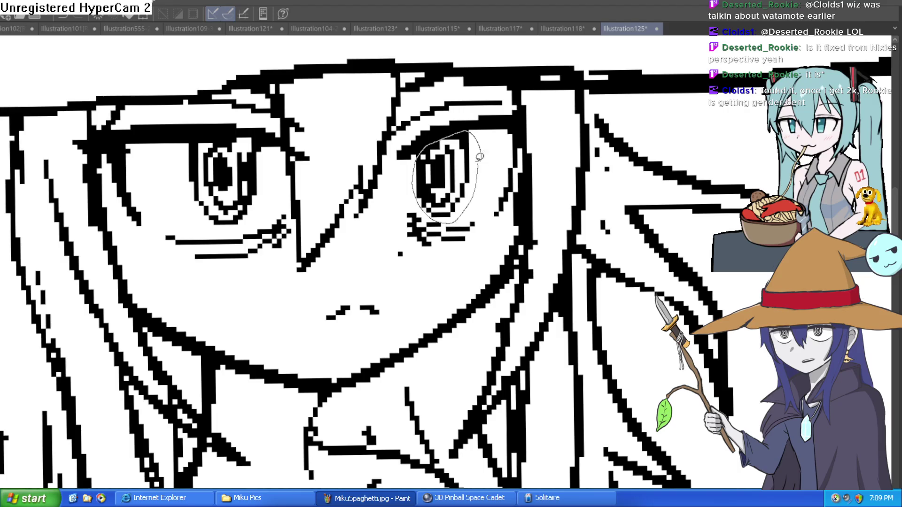
{"action": "mouse_move", "coordinate": [261, 154]}
{"action": "left_mouse_down"}
{"action": "mouse_move", "coordinate": [256, 143]}
{"action": "mouse_move", "coordinate": [202, 140]}
{"action": "mouse_move", "coordinate": [218, 239]}
{"action": "mouse_move", "coordinate": [261, 155]}
{"action": "mouse_move", "coordinate": [223, 227]}
{"action": "mouse_move", "coordinate": [190, 143]}
{"action": "mouse_move", "coordinate": [253, 139]}
{"action": "mouse_move", "coordinate": [264, 149]}
{"action": "left_mouse_up"}
{"action": "left_click", "coordinate": [224, 263]}
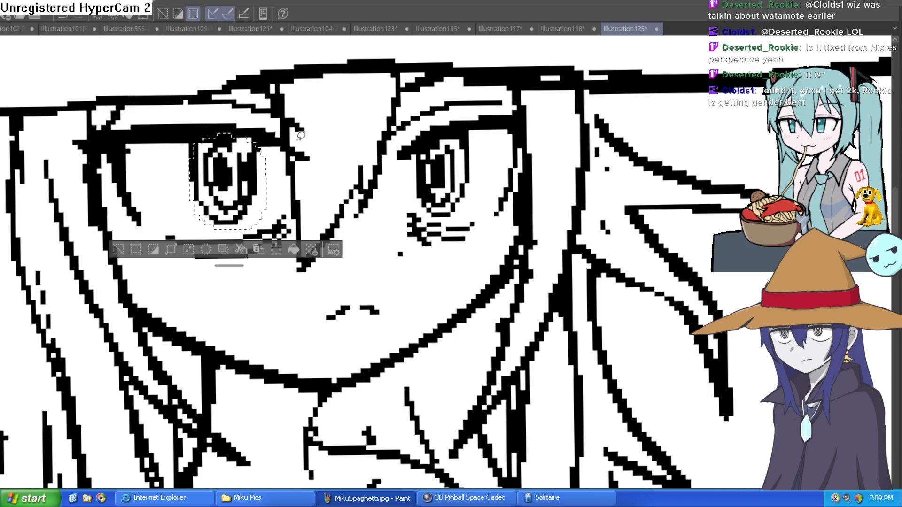
Transform the left eye, reshaping and shifting it, and confirm
{"action": "key", "text": "ctrl+t"}
{"action": "left_click_drag", "start_coordinate": [246, 193], "coordinate": [255, 195]}
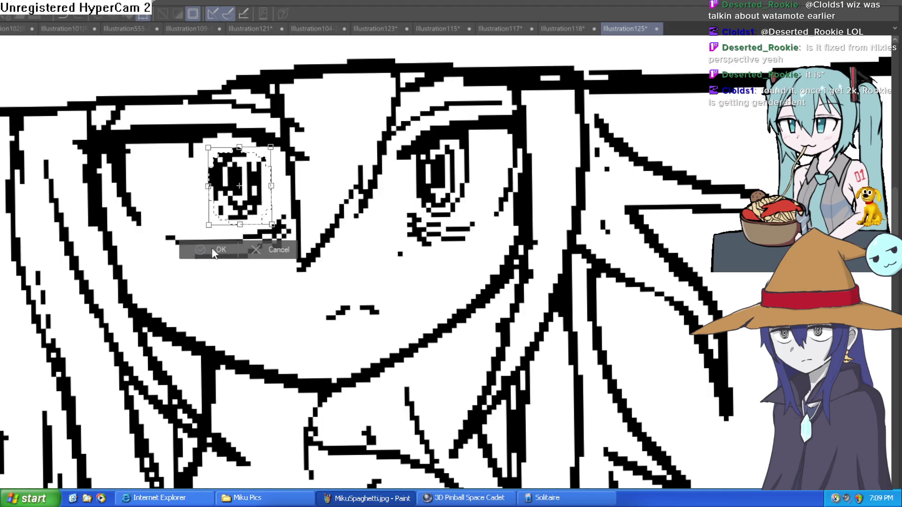
{"action": "scroll", "coordinate": [212, 253], "scroll_direction": "down", "scroll_amount": 2}
{"action": "left_click", "coordinate": [178, 227]}
{"action": "scroll", "coordinate": [489, 173], "scroll_direction": "down", "scroll_amount": 2}
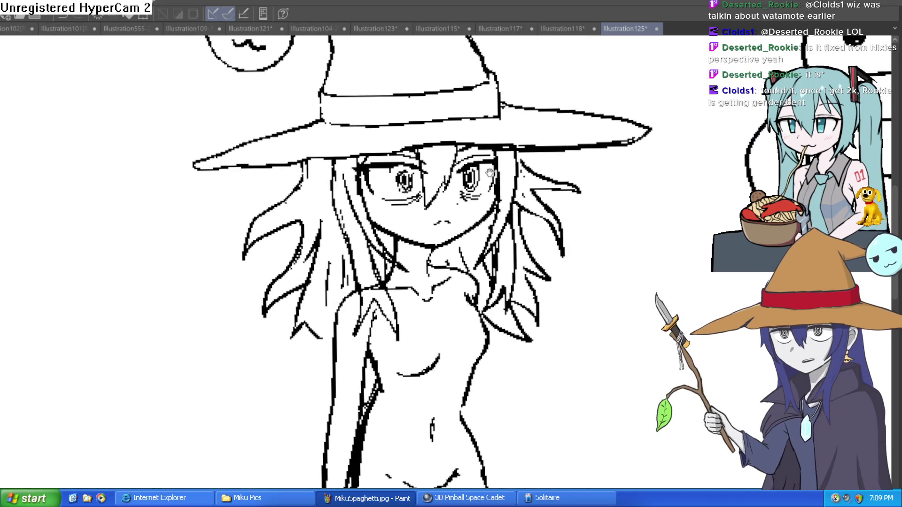
{"action": "scroll", "coordinate": [474, 177], "scroll_direction": "up", "scroll_amount": 4}
Select and shrink the right eye, moving it slightly down-left, then deselect
{"action": "mouse_move", "coordinate": [514, 106]}
{"action": "left_mouse_down"}
{"action": "mouse_move", "coordinate": [506, 217]}
{"action": "mouse_move", "coordinate": [455, 242]}
{"action": "mouse_move", "coordinate": [417, 165]}
{"action": "mouse_move", "coordinate": [514, 100]}
{"action": "mouse_move", "coordinate": [500, 134]}
{"action": "left_mouse_up"}
{"action": "key", "text": "ctrl+t"}
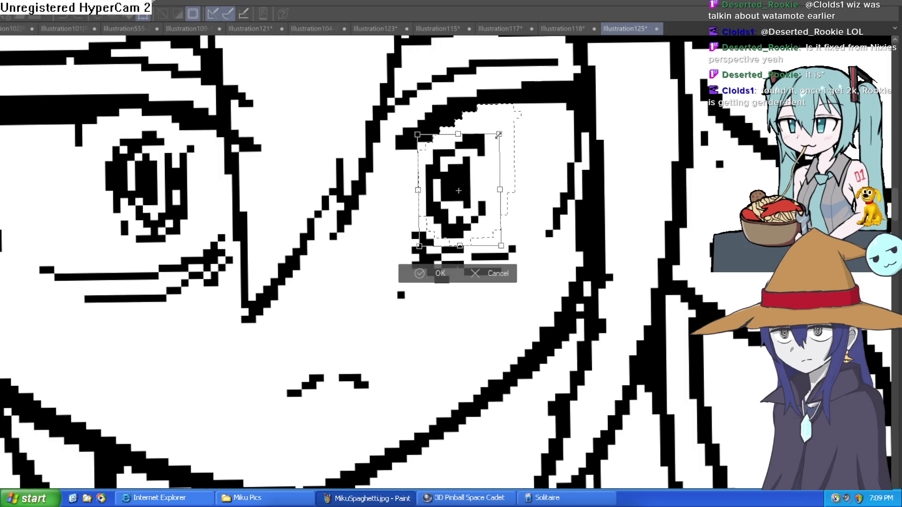
{"action": "mouse_move", "coordinate": [457, 203]}
{"action": "left_mouse_down"}
{"action": "mouse_move", "coordinate": [464, 187]}
{"action": "mouse_move", "coordinate": [456, 199]}
{"action": "left_mouse_up"}
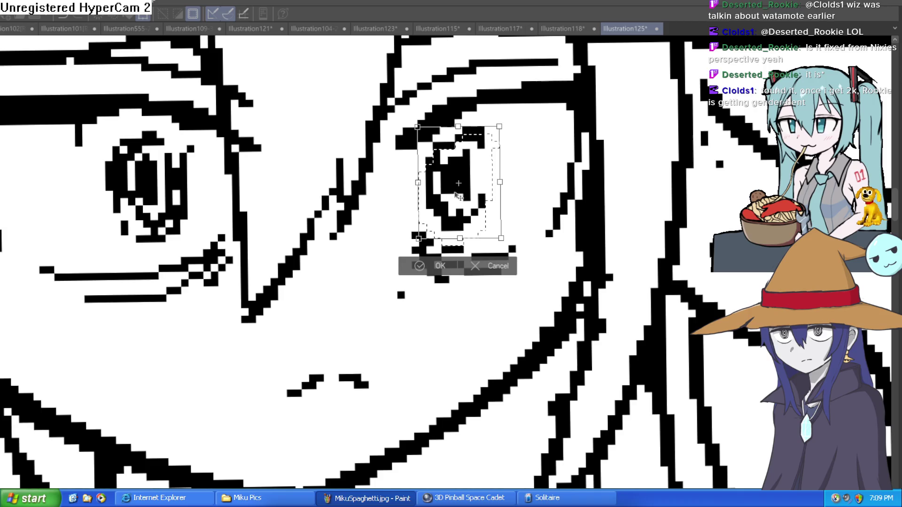
{"action": "left_click", "coordinate": [421, 263]}
{"action": "left_click", "coordinate": [368, 262]}
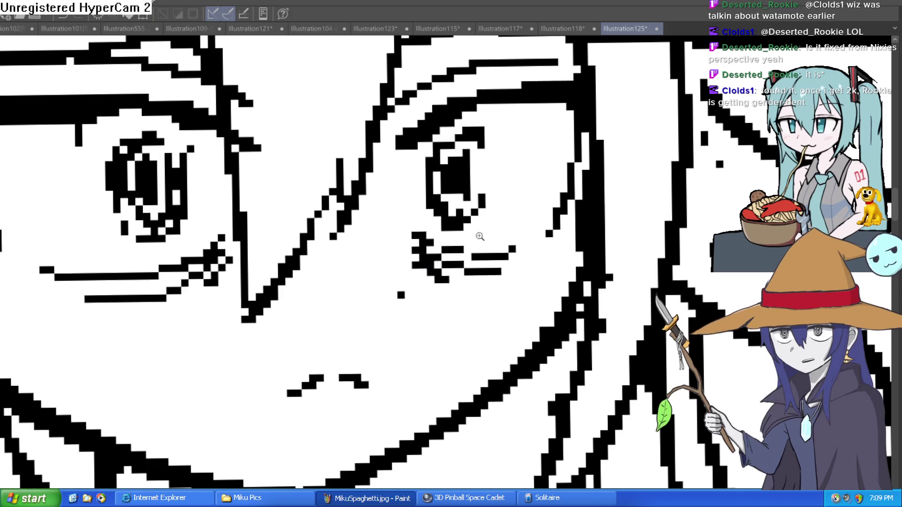
Pan and zoom out to review the witch's face with the resized eyes
{"action": "scroll", "coordinate": [469, 263], "scroll_direction": "down", "scroll_amount": 10}
{"action": "mouse_move", "coordinate": [488, 290]}
{"action": "left_mouse_down"}
{"action": "mouse_move", "coordinate": [483, 214]}
{"action": "mouse_move", "coordinate": [477, 218]}
{"action": "left_mouse_up"}
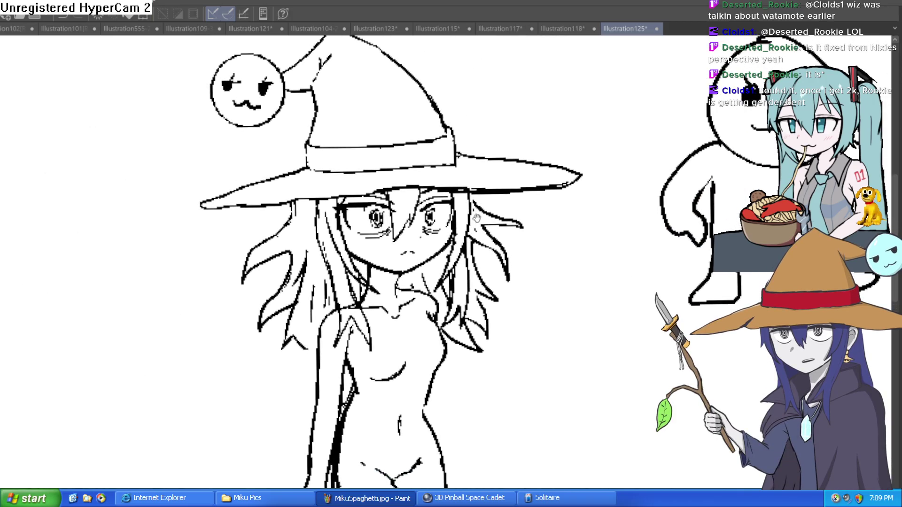
{"action": "scroll", "coordinate": [451, 241], "scroll_direction": "up", "scroll_amount": 4}
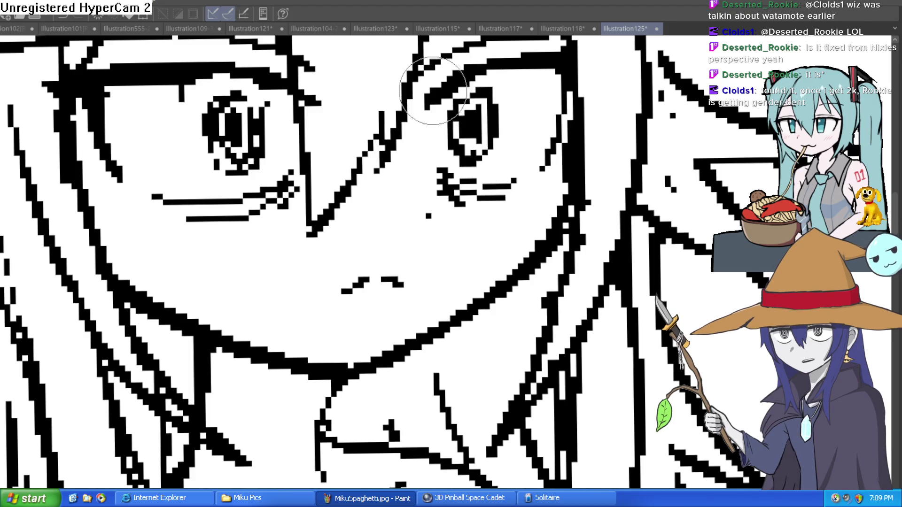
{"action": "scroll", "coordinate": [487, 116], "scroll_direction": "down", "scroll_amount": 4}
{"action": "mouse_move", "coordinate": [585, 126]}
{"action": "left_mouse_down"}
{"action": "mouse_move", "coordinate": [519, 151]}
{"action": "mouse_move", "coordinate": [527, 145]}
{"action": "mouse_move", "coordinate": [505, 140]}
{"action": "left_mouse_up"}
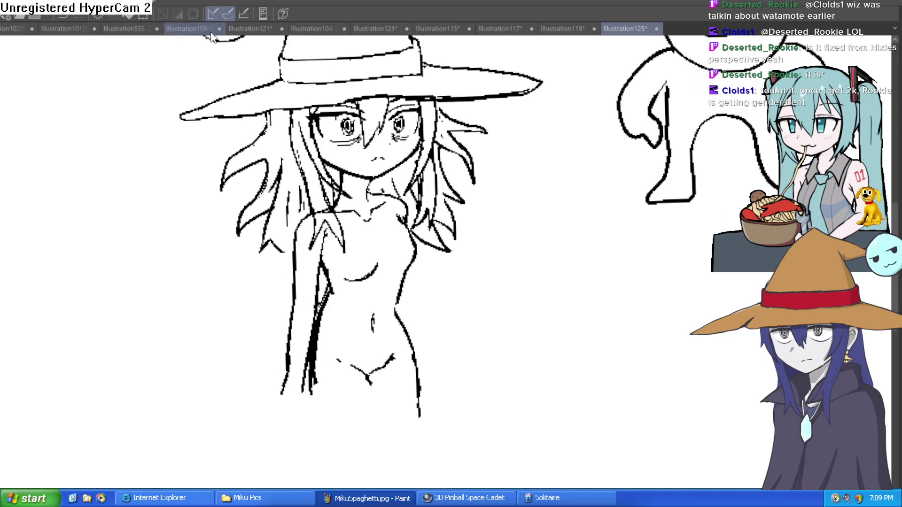
{"action": "scroll", "coordinate": [274, 133], "scroll_direction": "up", "scroll_amount": 3}
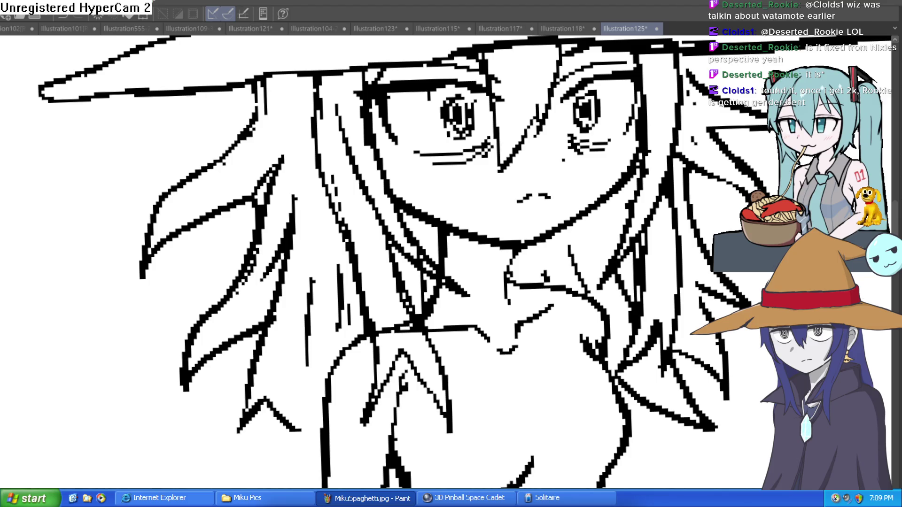
{"action": "scroll", "coordinate": [608, 237], "scroll_direction": "down", "scroll_amount": 5}
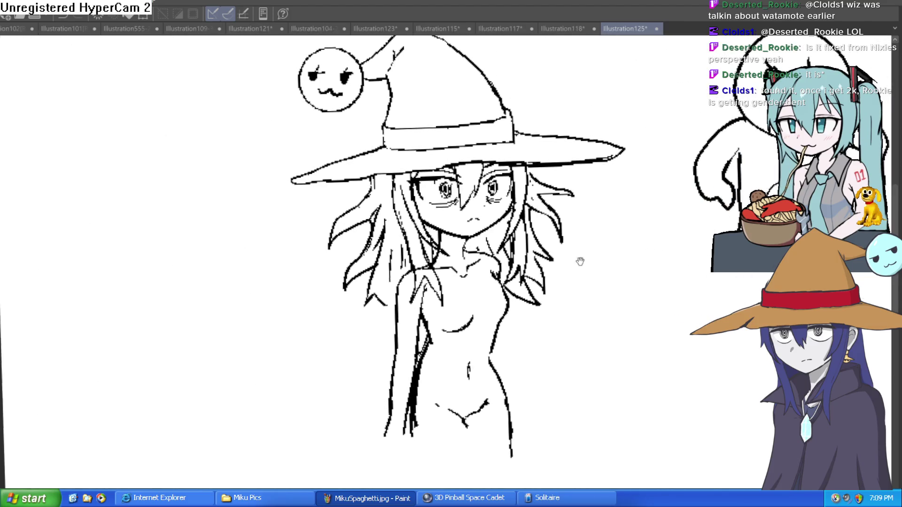
{"action": "scroll", "coordinate": [579, 258], "scroll_direction": "up", "scroll_amount": 3}
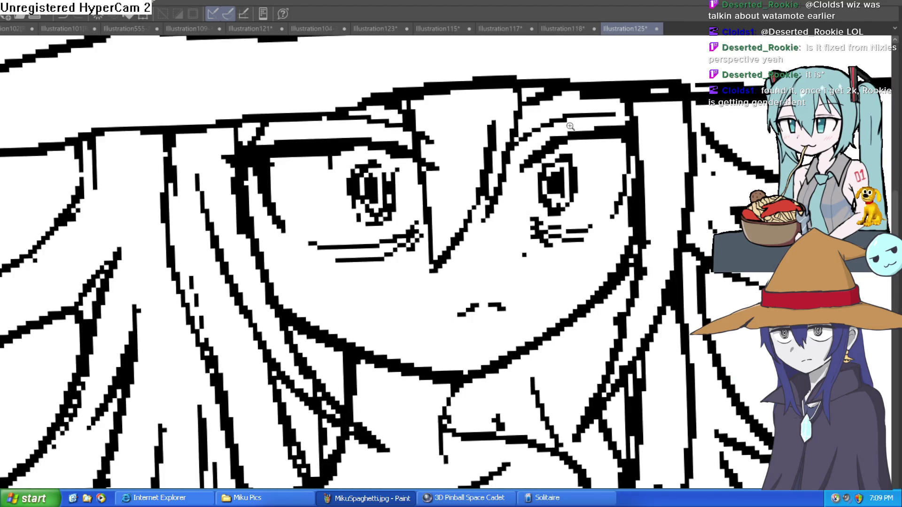
{"action": "scroll", "coordinate": [563, 141], "scroll_direction": "down", "scroll_amount": 5}
{"action": "scroll", "coordinate": [564, 158], "scroll_direction": "up", "scroll_amount": 1}
{"action": "scroll", "coordinate": [564, 158], "scroll_direction": "up", "scroll_amount": 5}
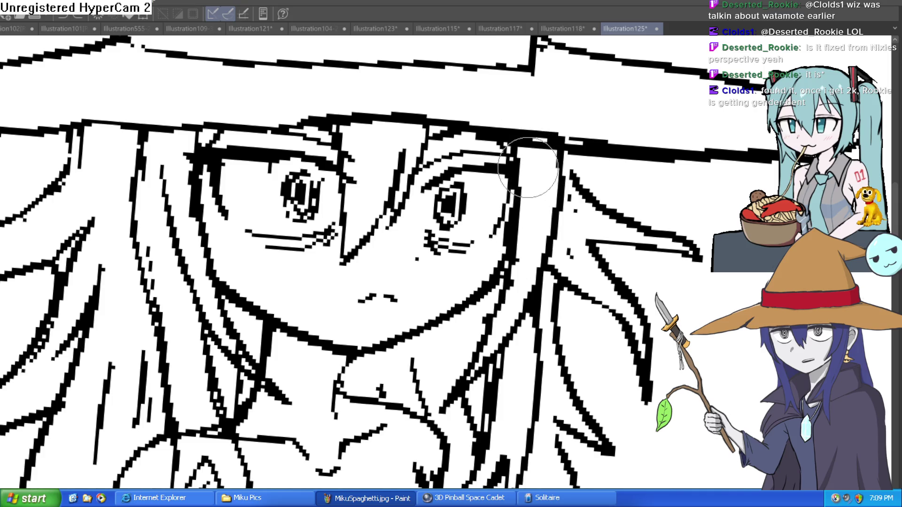
{"action": "scroll", "coordinate": [522, 186], "scroll_direction": "down", "scroll_amount": 3}
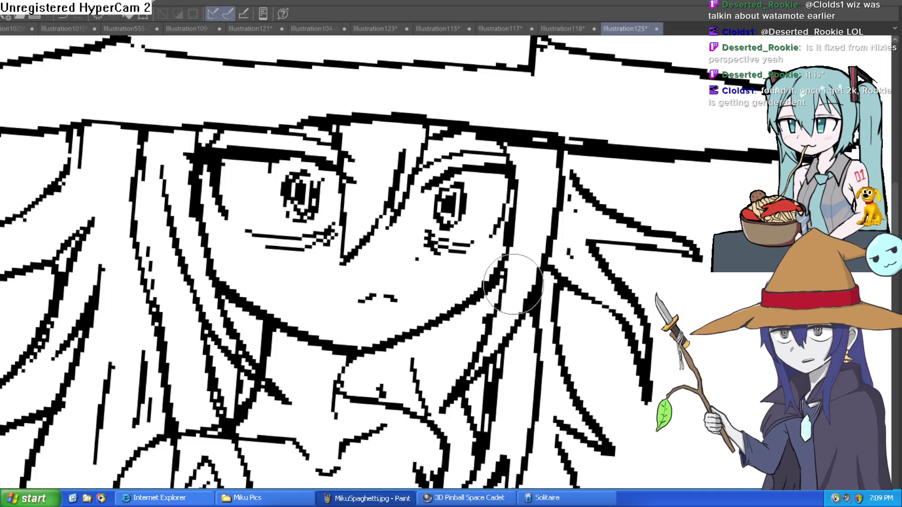
{"action": "scroll", "coordinate": [614, 187], "scroll_direction": "down", "scroll_amount": 3}
{"action": "mouse_move", "coordinate": [615, 187]}
{"action": "left_mouse_down"}
{"action": "mouse_move", "coordinate": [595, 192]}
{"action": "mouse_move", "coordinate": [590, 171]}
{"action": "left_mouse_up"}
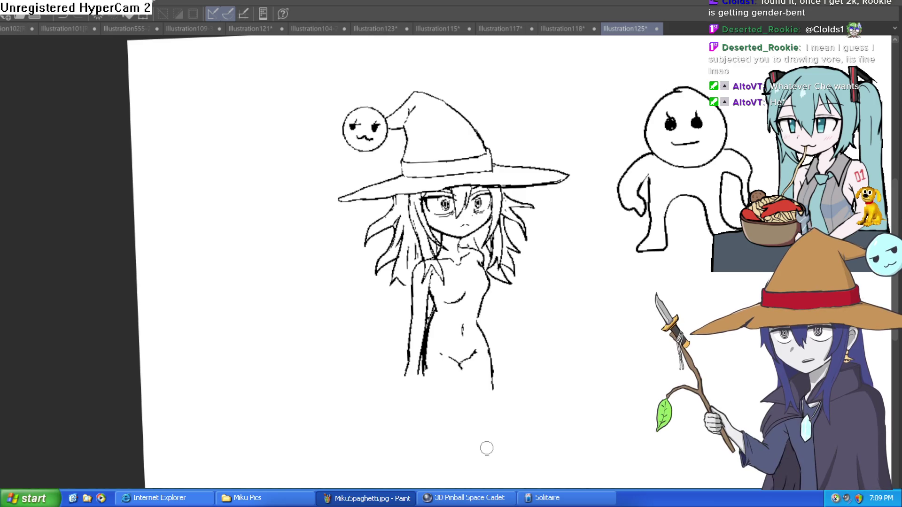
Extend the witch's inner leg, right leg, arm and body outline lines downward
{"action": "mouse_move", "coordinate": [539, 259]}
{"action": "left_mouse_down"}
{"action": "mouse_move", "coordinate": [530, 235]}
{"action": "mouse_move", "coordinate": [531, 247]}
{"action": "left_mouse_up"}
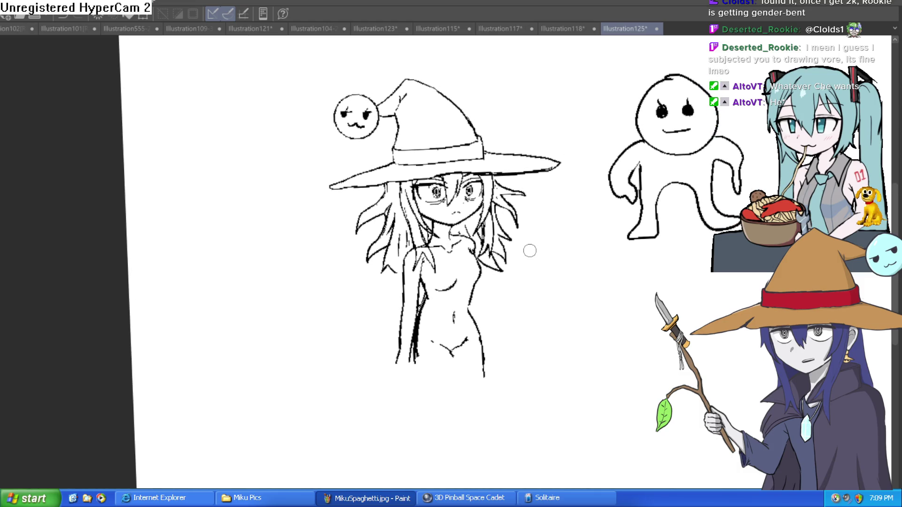
{"action": "scroll", "coordinate": [527, 263], "scroll_direction": "down", "scroll_amount": 3}
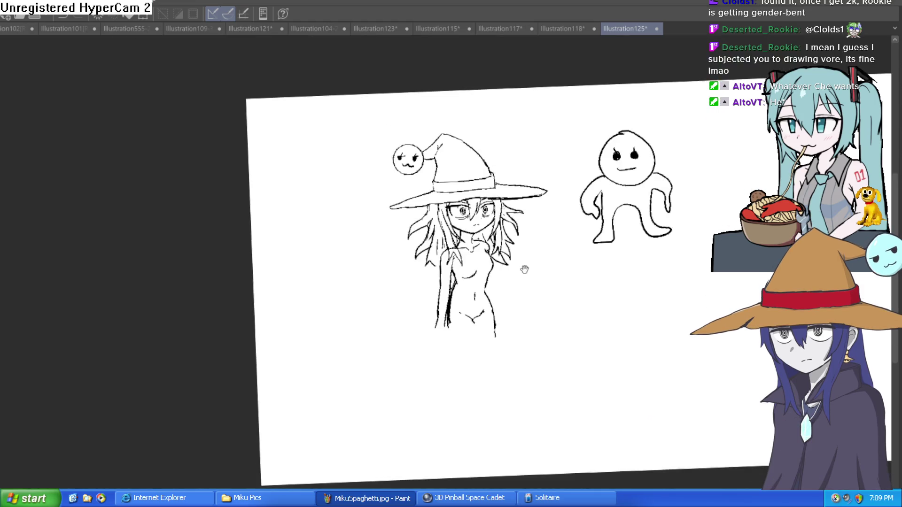
{"action": "scroll", "coordinate": [540, 254], "scroll_direction": "up", "scroll_amount": 5}
{"action": "scroll", "coordinate": [546, 251], "scroll_direction": "down", "scroll_amount": 2}
{"action": "scroll", "coordinate": [596, 252], "scroll_direction": "up", "scroll_amount": 2}
{"action": "left_click_drag", "start_coordinate": [554, 228], "coordinate": [522, 198]}
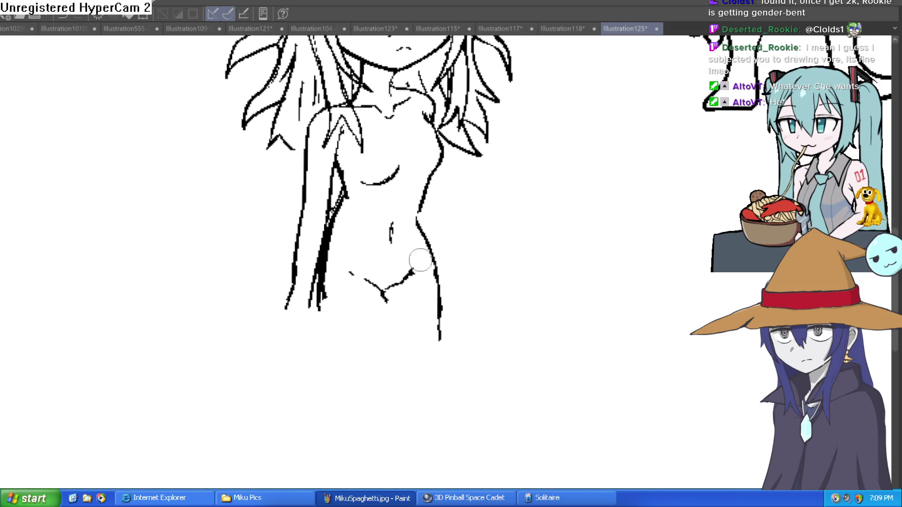
{"action": "left_click_drag", "start_coordinate": [444, 306], "coordinate": [421, 292]}
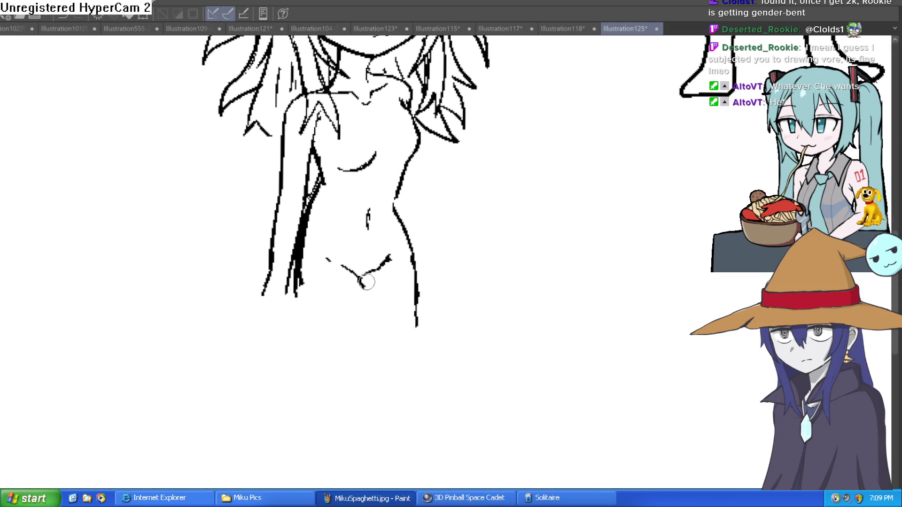
{"action": "left_click_drag", "start_coordinate": [360, 280], "coordinate": [343, 375]}
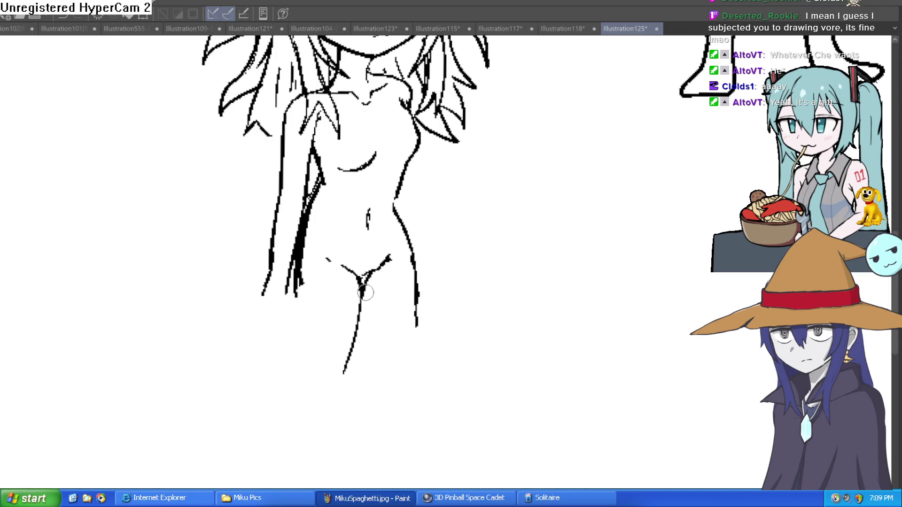
{"action": "left_click_drag", "start_coordinate": [414, 282], "coordinate": [392, 395]}
{"action": "left_click_drag", "start_coordinate": [302, 269], "coordinate": [294, 369]}
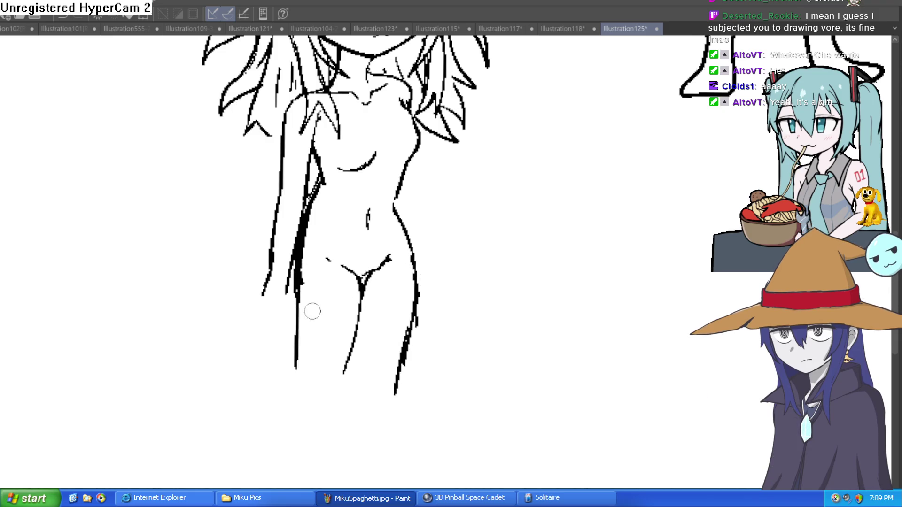
{"action": "left_click_drag", "start_coordinate": [434, 274], "coordinate": [426, 360]}
{"action": "scroll", "coordinate": [389, 332], "scroll_direction": "down", "scroll_amount": 2}
{"action": "scroll", "coordinate": [396, 246], "scroll_direction": "up", "scroll_amount": 4}
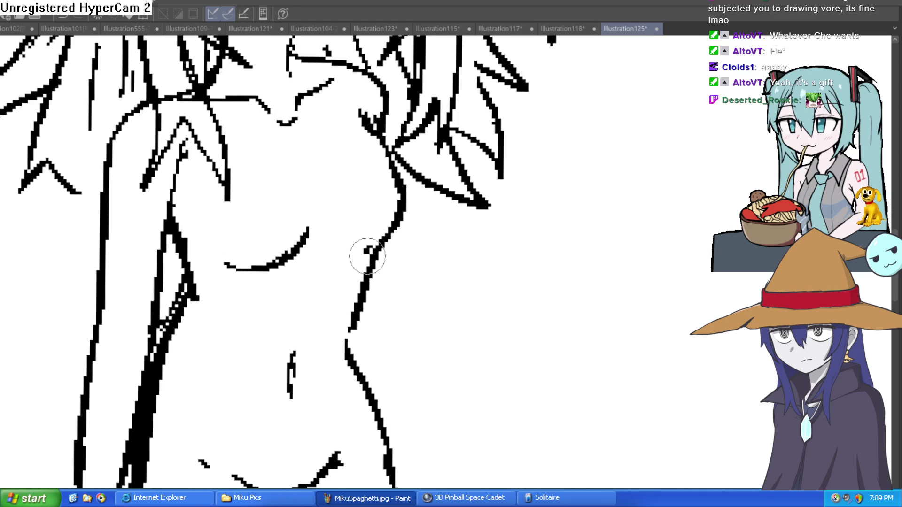
Thicken the torso's right waist line and redraw the hair strands beside the torso
{"action": "mouse_move", "coordinate": [369, 249]}
{"action": "left_mouse_down"}
{"action": "mouse_move", "coordinate": [350, 325]}
{"action": "mouse_move", "coordinate": [377, 232]}
{"action": "mouse_move", "coordinate": [375, 131]}
{"action": "mouse_move", "coordinate": [388, 248]}
{"action": "mouse_move", "coordinate": [372, 306]}
{"action": "mouse_move", "coordinate": [378, 144]}
{"action": "mouse_move", "coordinate": [362, 77]}
{"action": "mouse_move", "coordinate": [418, 47]}
{"action": "left_mouse_up"}
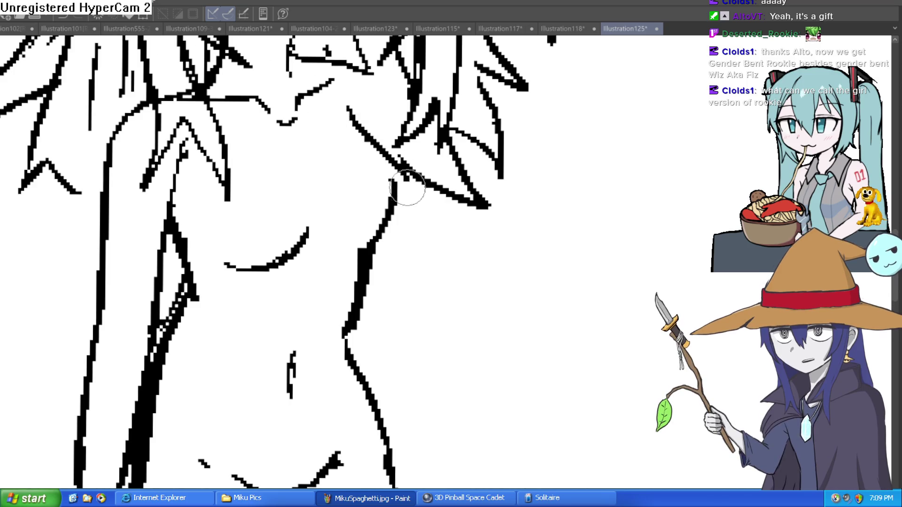
{"action": "mouse_move", "coordinate": [347, 106]}
{"action": "left_mouse_down"}
{"action": "mouse_move", "coordinate": [405, 160]}
{"action": "mouse_move", "coordinate": [362, 129]}
{"action": "mouse_move", "coordinate": [345, 60]}
{"action": "mouse_move", "coordinate": [374, 141]}
{"action": "left_mouse_up"}
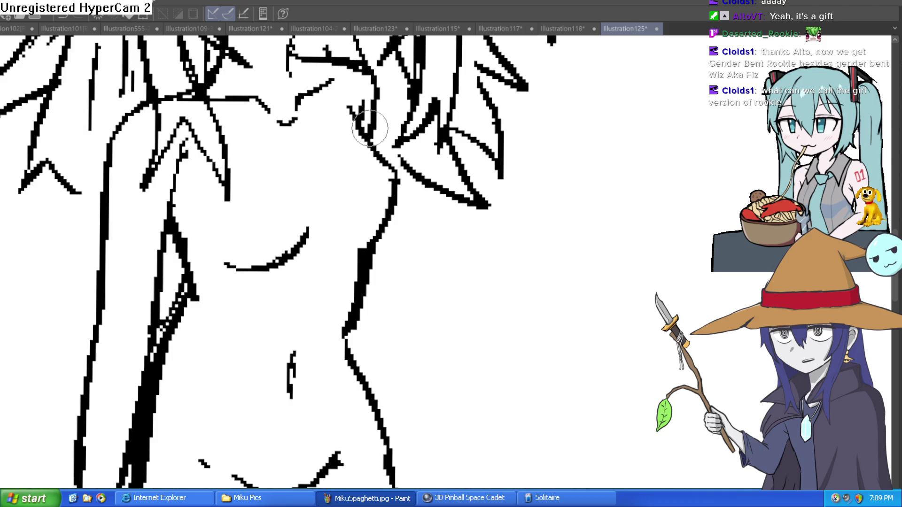
{"action": "key", "text": "ctrl+z"}
{"action": "mouse_move", "coordinate": [324, 59]}
{"action": "left_mouse_down"}
{"action": "mouse_move", "coordinate": [373, 91]}
{"action": "mouse_move", "coordinate": [363, 129]}
{"action": "mouse_move", "coordinate": [340, 96]}
{"action": "mouse_move", "coordinate": [363, 104]}
{"action": "mouse_move", "coordinate": [368, 167]}
{"action": "mouse_move", "coordinate": [358, 131]}
{"action": "left_mouse_up"}
{"action": "key", "text": "ctrl+z"}
{"action": "key", "text": "ctrl+z"}
{"action": "left_click_drag", "start_coordinate": [390, 169], "coordinate": [366, 308]}
Tilt, straighten and mirror the canvas view to check the figure's proportions
{"action": "scroll", "coordinate": [366, 308], "scroll_direction": "down", "scroll_amount": 5}
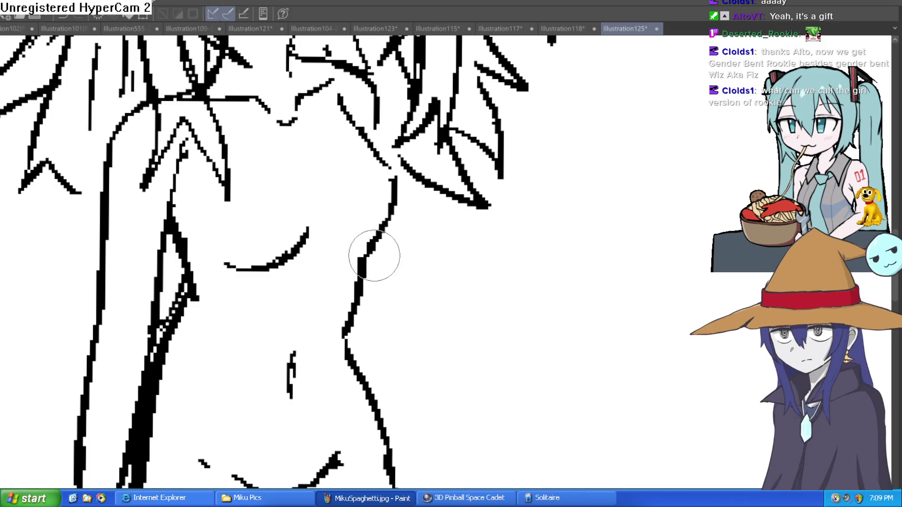
{"action": "scroll", "coordinate": [376, 254], "scroll_direction": "down", "scroll_amount": 2}
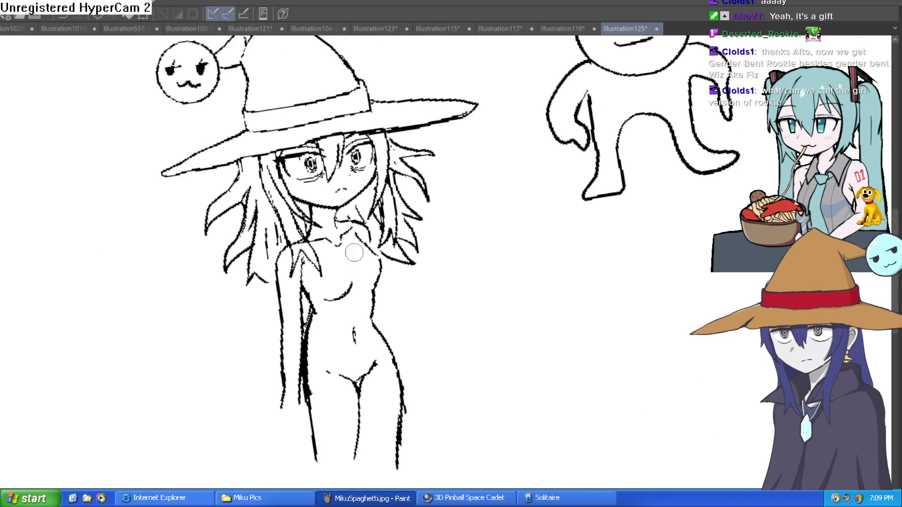
{"action": "scroll", "coordinate": [371, 282], "scroll_direction": "up", "scroll_amount": 5}
{"action": "mouse_move", "coordinate": [372, 282]}
{"action": "left_mouse_down"}
{"action": "mouse_move", "coordinate": [361, 314]}
{"action": "mouse_move", "coordinate": [388, 346]}
{"action": "mouse_move", "coordinate": [396, 316]}
{"action": "left_mouse_up"}
{"action": "scroll", "coordinate": [362, 314], "scroll_direction": "up", "scroll_amount": 4}
{"action": "scroll", "coordinate": [491, 242], "scroll_direction": "down", "scroll_amount": 4}
{"action": "left_click_drag", "start_coordinate": [490, 243], "coordinate": [528, 288]}
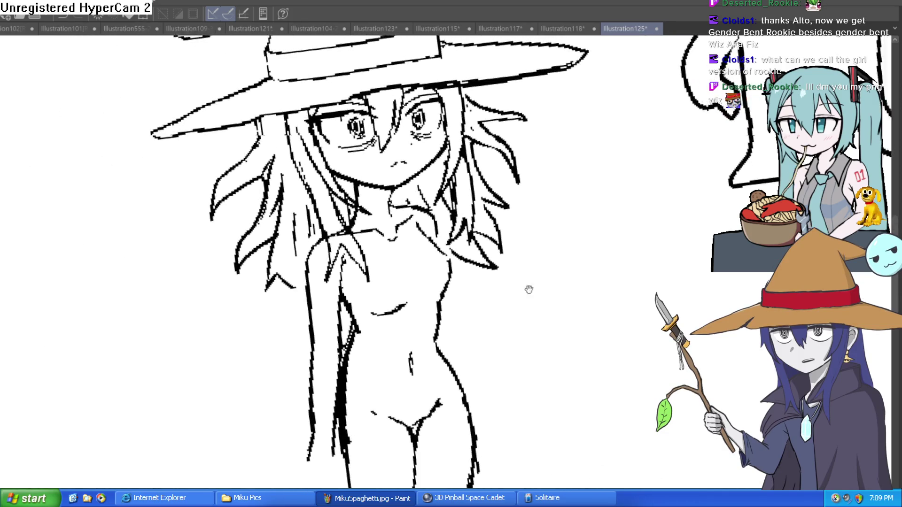
{"action": "scroll", "coordinate": [479, 245], "scroll_direction": "up", "scroll_amount": 3}
{"action": "scroll", "coordinate": [508, 230], "scroll_direction": "down", "scroll_amount": 2}
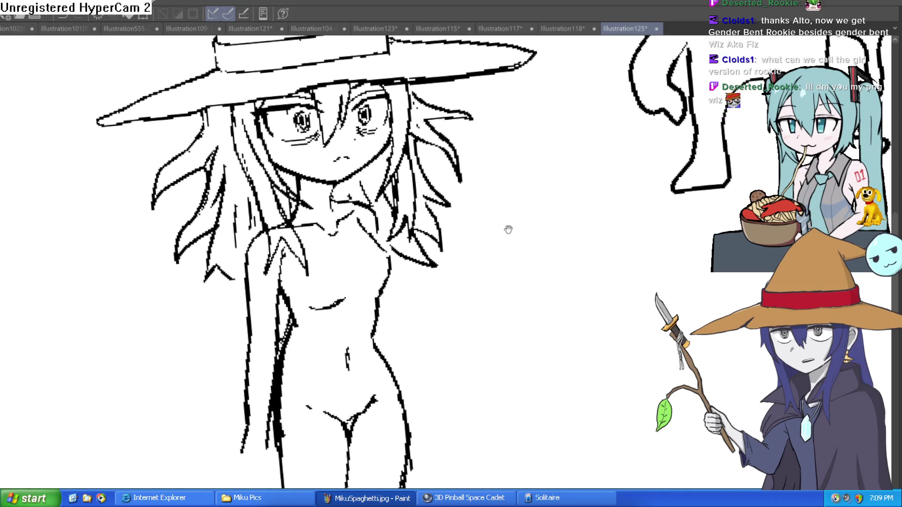
{"action": "scroll", "coordinate": [520, 215], "scroll_direction": "up", "scroll_amount": 3}
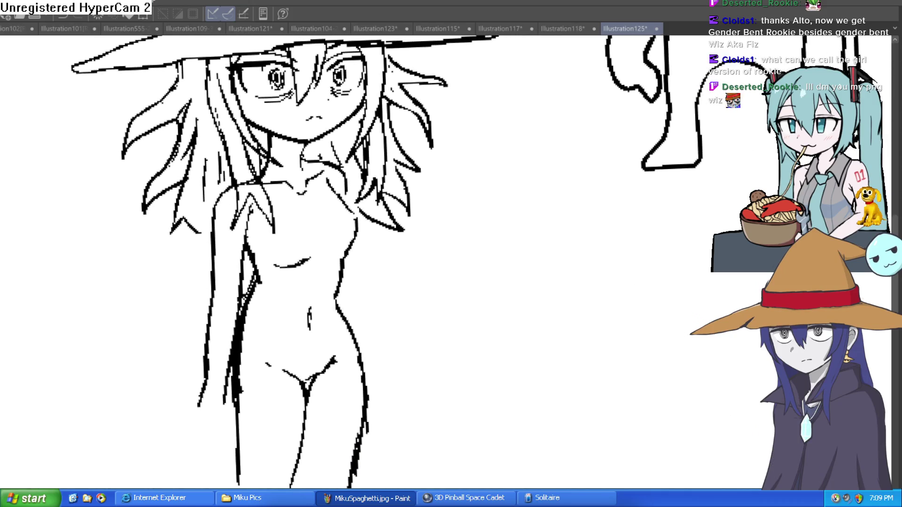
{"action": "key", "text": "h"}
{"action": "key", "text": "h"}
{"action": "key", "text": "h"}
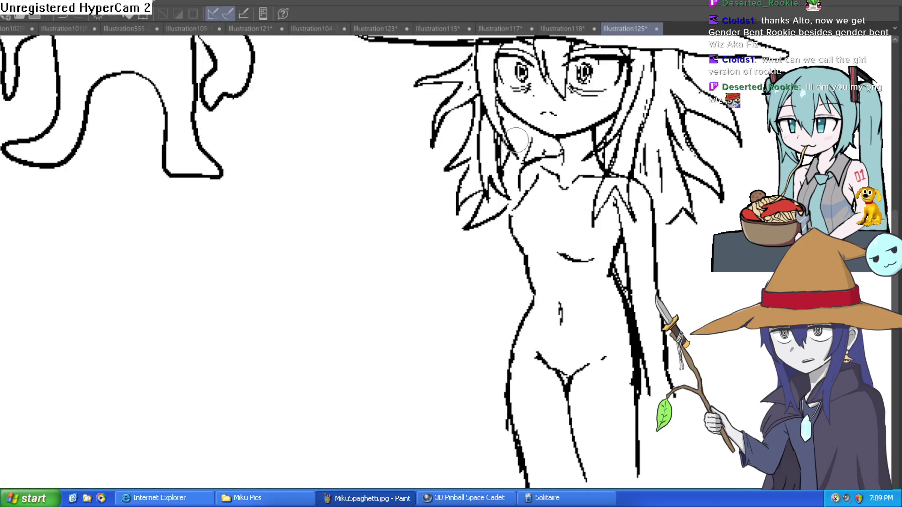
{"action": "scroll", "coordinate": [625, 187], "scroll_direction": "down", "scroll_amount": 4}
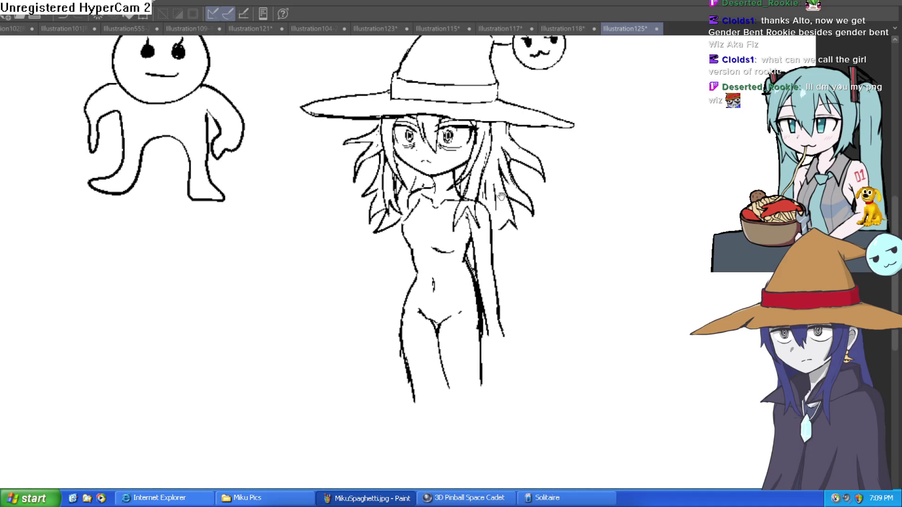
{"action": "scroll", "coordinate": [480, 232], "scroll_direction": "up", "scroll_amount": 1}
{"action": "scroll", "coordinate": [495, 226], "scroll_direction": "down", "scroll_amount": 1}
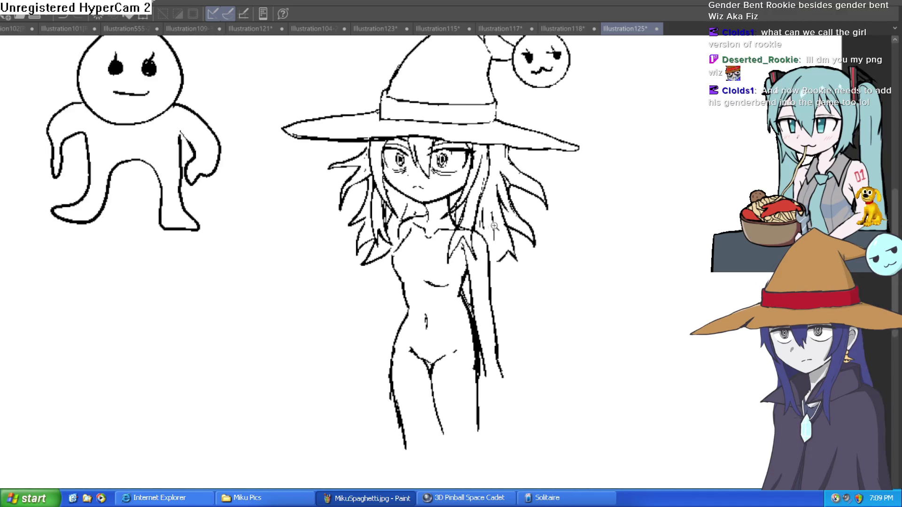
{"action": "scroll", "coordinate": [496, 226], "scroll_direction": "up", "scroll_amount": 1}
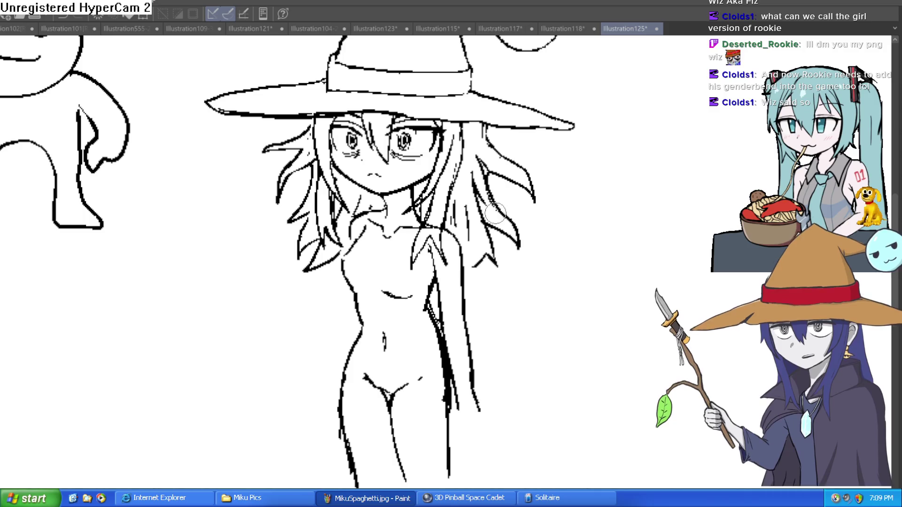
Extend the right arm of the hip V line, then switch to the Illustration117 sketch
{"action": "left_click_drag", "start_coordinate": [483, 216], "coordinate": [473, 185]}
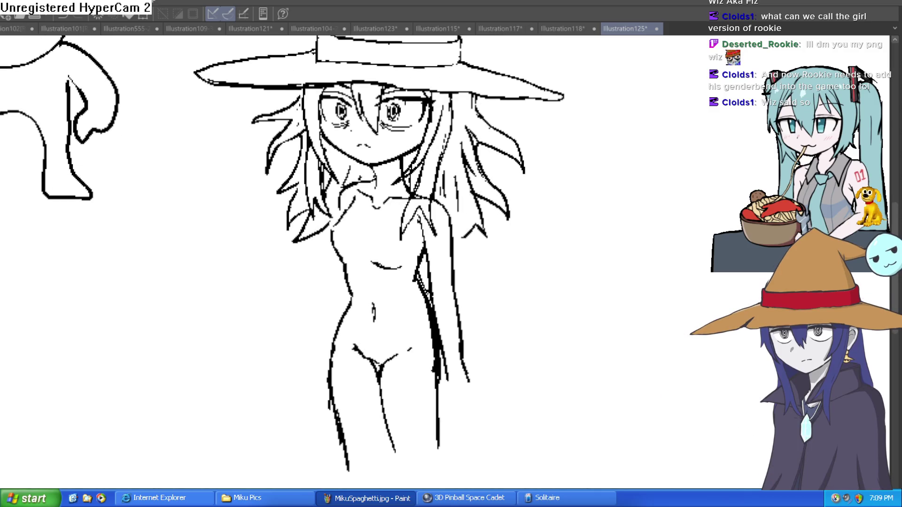
{"action": "scroll", "coordinate": [413, 385], "scroll_direction": "up", "scroll_amount": 1}
{"action": "scroll", "coordinate": [358, 331], "scroll_direction": "up", "scroll_amount": 1}
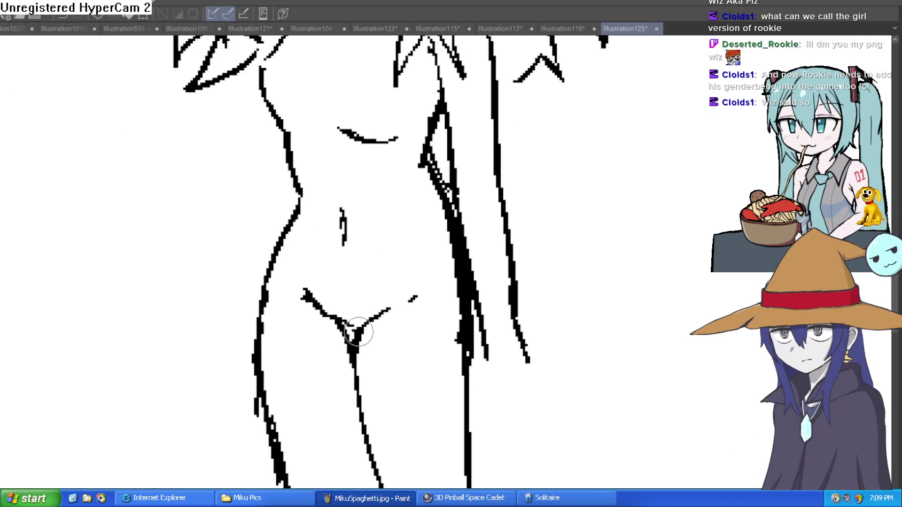
{"action": "left_click_drag", "start_coordinate": [358, 332], "coordinate": [413, 292]}
{"action": "left_click_drag", "start_coordinate": [476, 257], "coordinate": [461, 263]}
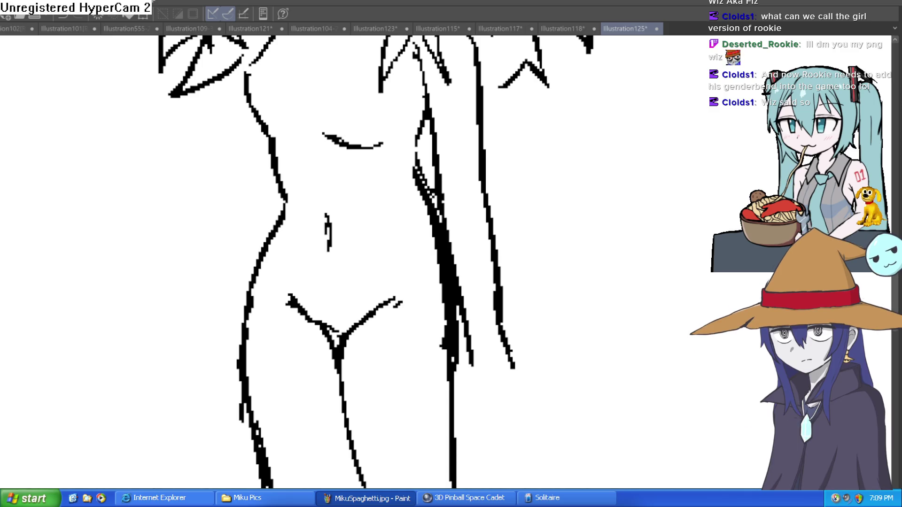
{"action": "left_click", "coordinate": [497, 29]}
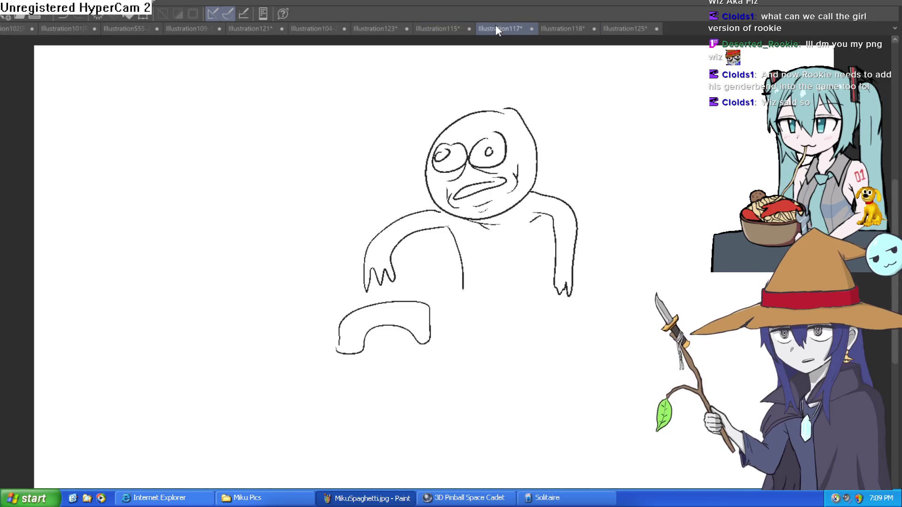
Flip through the Illustration115, 123, 104 and 121 tabs to Illustration109-33
{"action": "left_click", "coordinate": [430, 28]}
{"action": "left_click", "coordinate": [376, 28]}
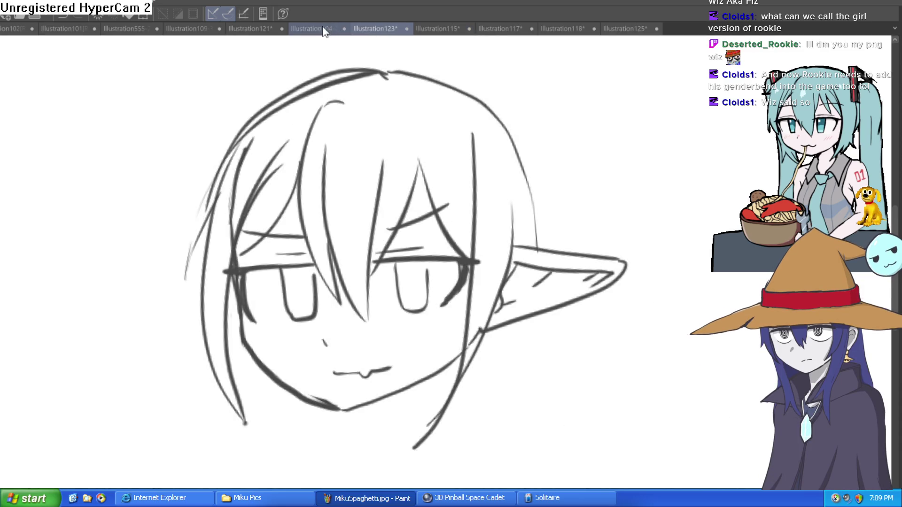
{"action": "left_click", "coordinate": [312, 28]}
{"action": "left_click", "coordinate": [252, 28]}
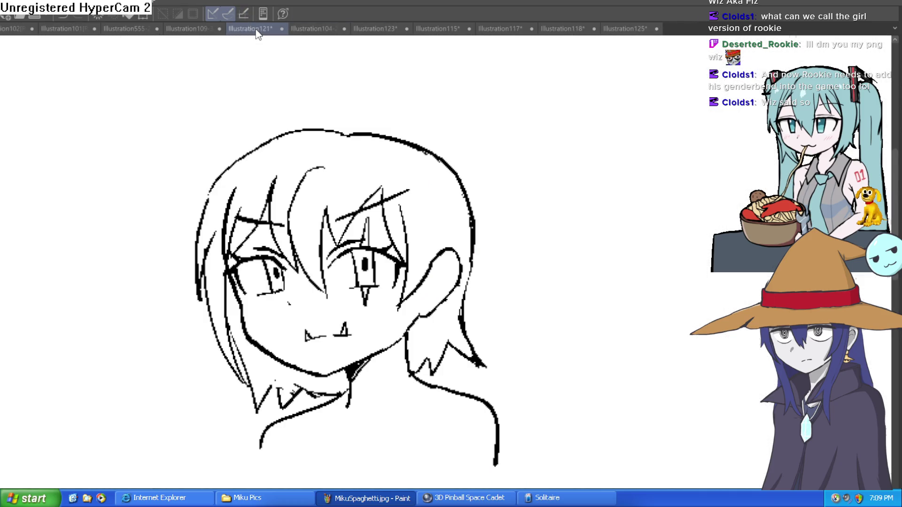
{"action": "left_click", "coordinate": [192, 28]}
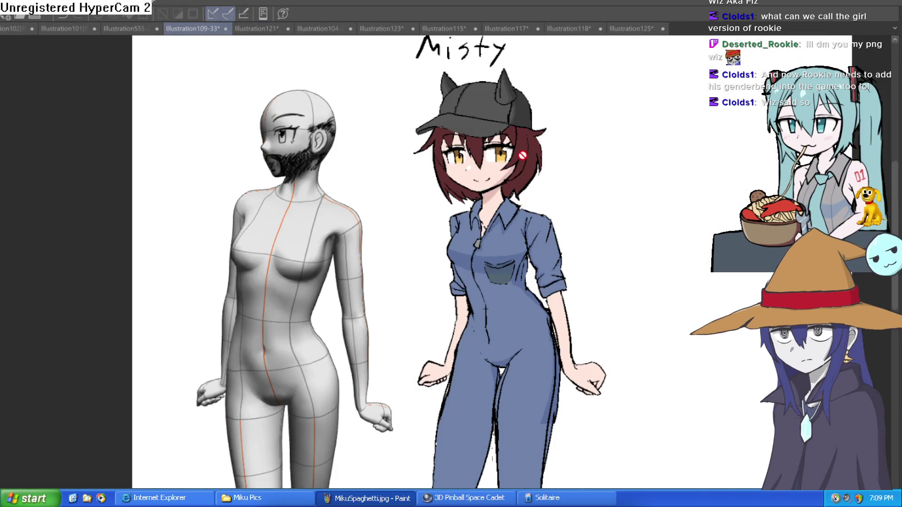
Zoom in on Misty's cat-ear cap and face, then return to Illustration125
{"action": "scroll", "coordinate": [535, 139], "scroll_direction": "up", "scroll_amount": 3}
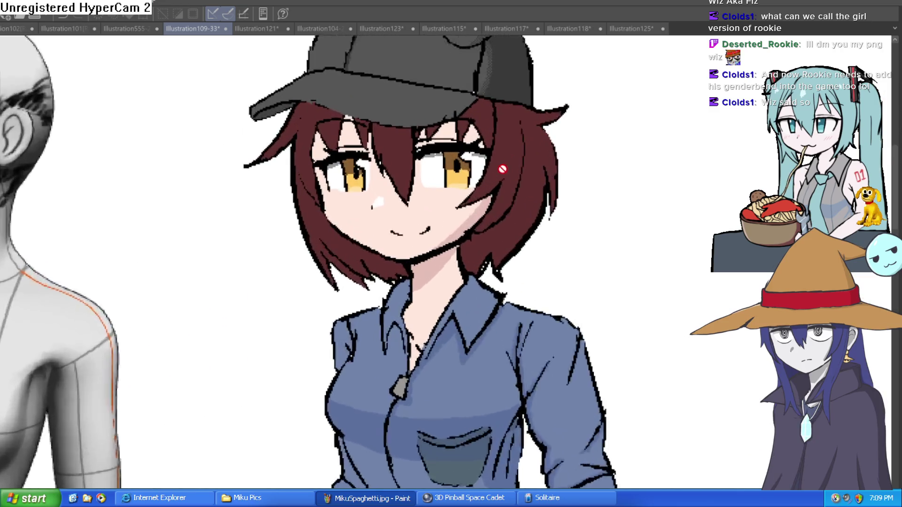
{"action": "scroll", "coordinate": [502, 169], "scroll_direction": "up", "scroll_amount": 1}
{"action": "left_click_drag", "start_coordinate": [479, 136], "coordinate": [505, 237]}
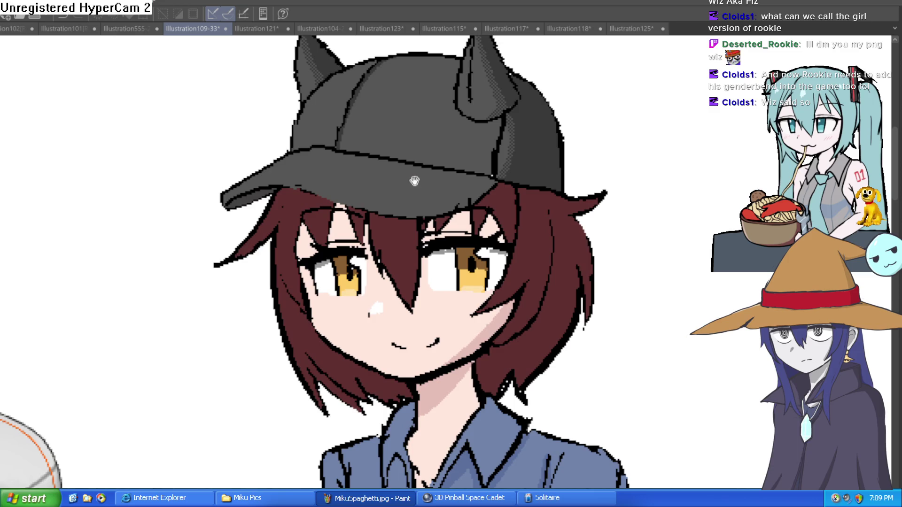
{"action": "mouse_move", "coordinate": [414, 181]}
{"action": "left_mouse_down"}
{"action": "mouse_move", "coordinate": [409, 199]}
{"action": "mouse_move", "coordinate": [381, 205]}
{"action": "left_mouse_up"}
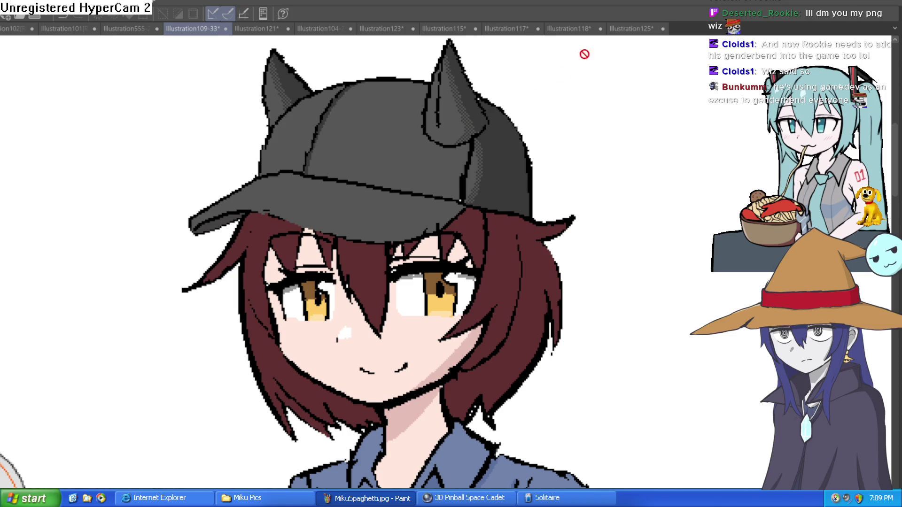
{"action": "left_click", "coordinate": [630, 29]}
{"action": "scroll", "coordinate": [380, 219], "scroll_direction": "down", "scroll_amount": 3}
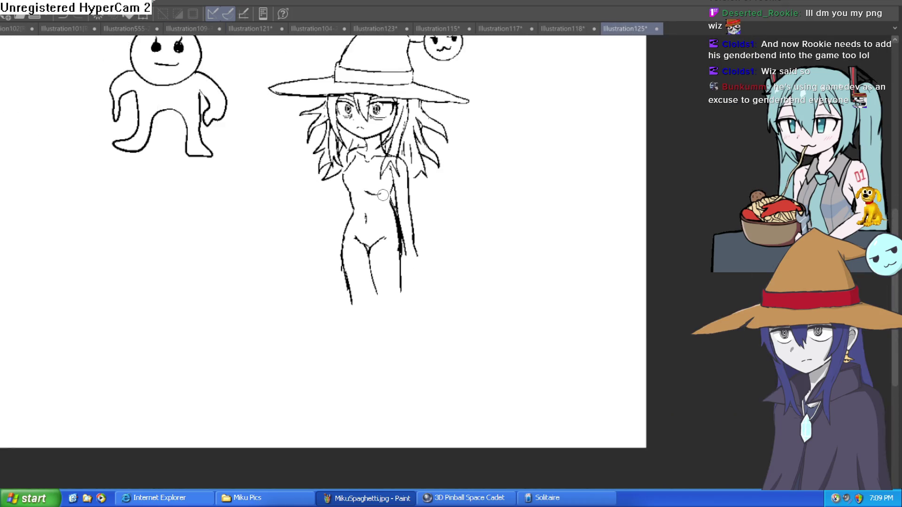
{"action": "scroll", "coordinate": [379, 219], "scroll_direction": "up", "scroll_amount": 1}
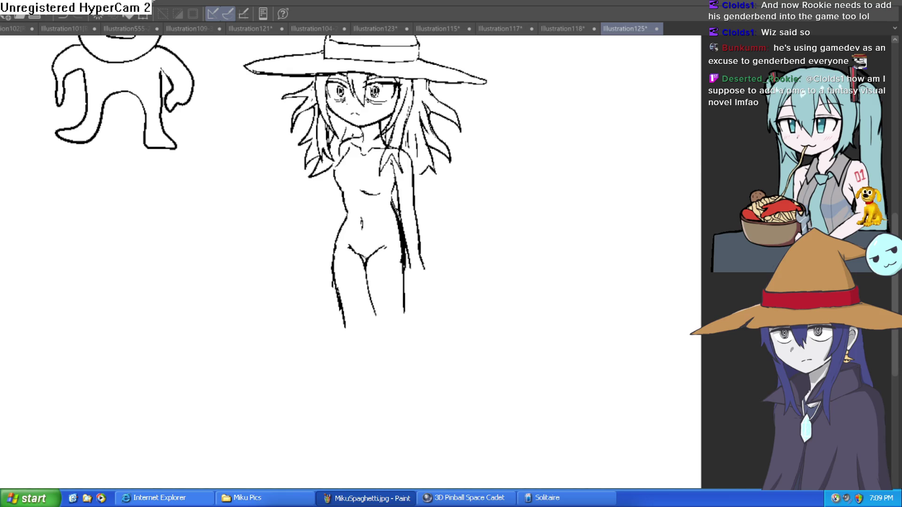
{"action": "scroll", "coordinate": [565, 249], "scroll_direction": "up", "scroll_amount": 3}
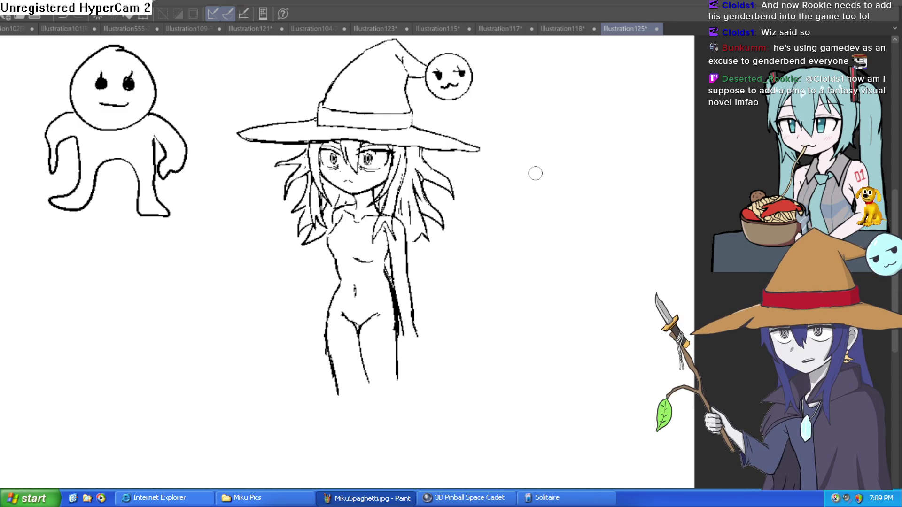
{"action": "scroll", "coordinate": [533, 172], "scroll_direction": "down", "scroll_amount": 2}
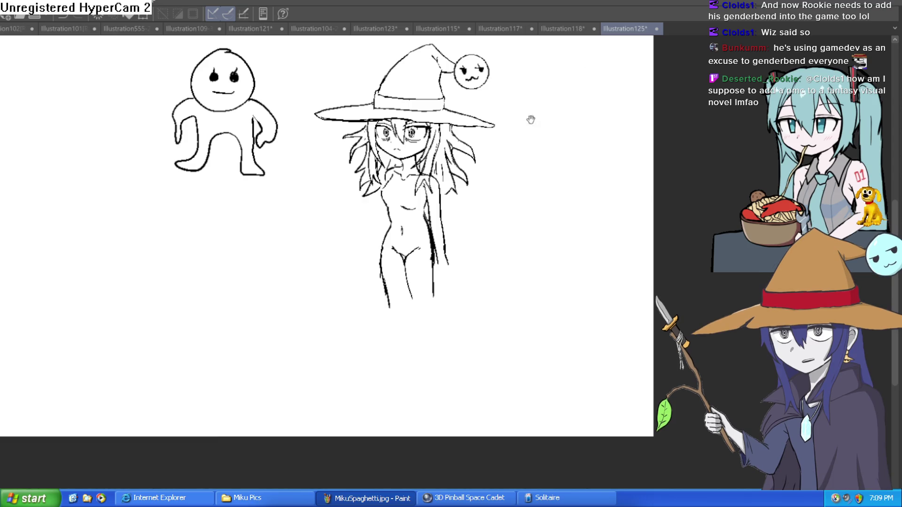
{"action": "scroll", "coordinate": [478, 145], "scroll_direction": "up", "scroll_amount": 2}
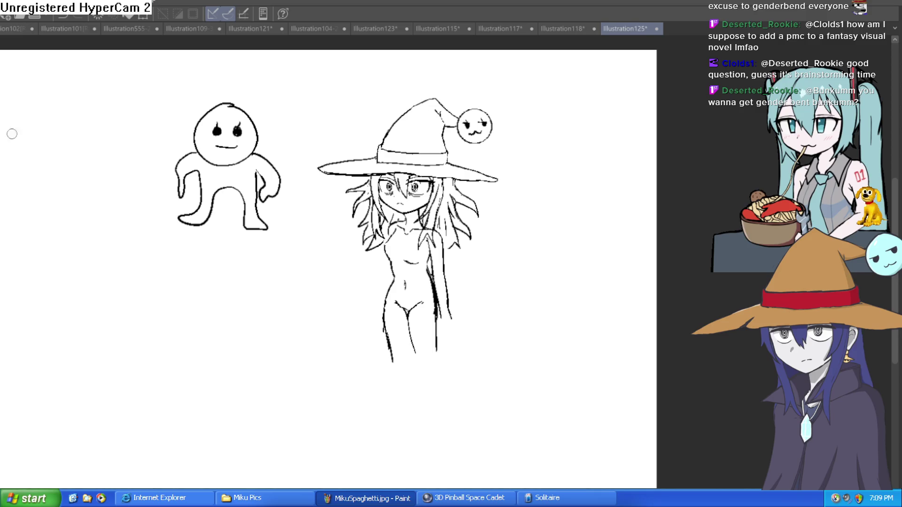
{"action": "scroll", "coordinate": [426, 266], "scroll_direction": "up", "scroll_amount": 5}
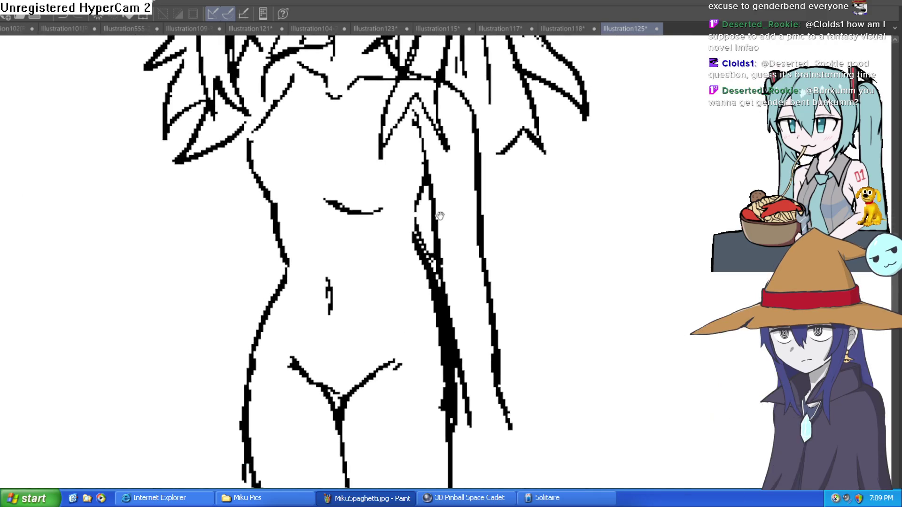
Redraw the witch's right torso outline as a thinner stroke and review it up close
{"action": "mouse_move", "coordinate": [429, 176]}
{"action": "left_mouse_down"}
{"action": "mouse_move", "coordinate": [413, 191]}
{"action": "mouse_move", "coordinate": [443, 282]}
{"action": "mouse_move", "coordinate": [432, 364]}
{"action": "mouse_move", "coordinate": [439, 353]}
{"action": "left_mouse_up"}
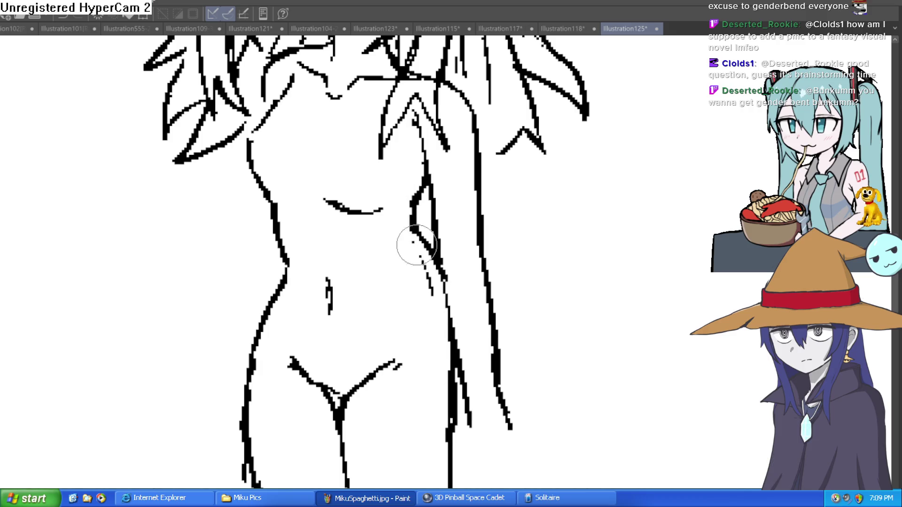
{"action": "left_click_drag", "start_coordinate": [468, 250], "coordinate": [424, 210]}
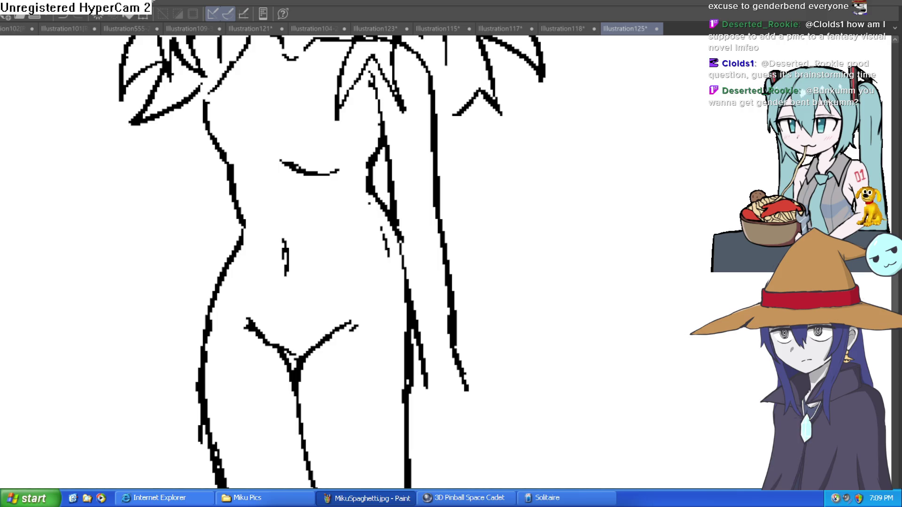
{"action": "scroll", "coordinate": [594, 256], "scroll_direction": "down", "scroll_amount": 6}
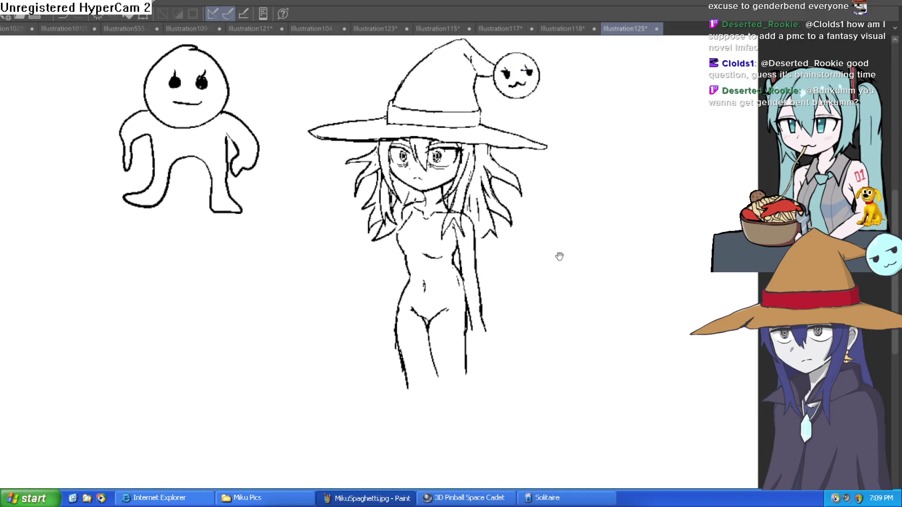
{"action": "scroll", "coordinate": [481, 237], "scroll_direction": "up", "scroll_amount": 5}
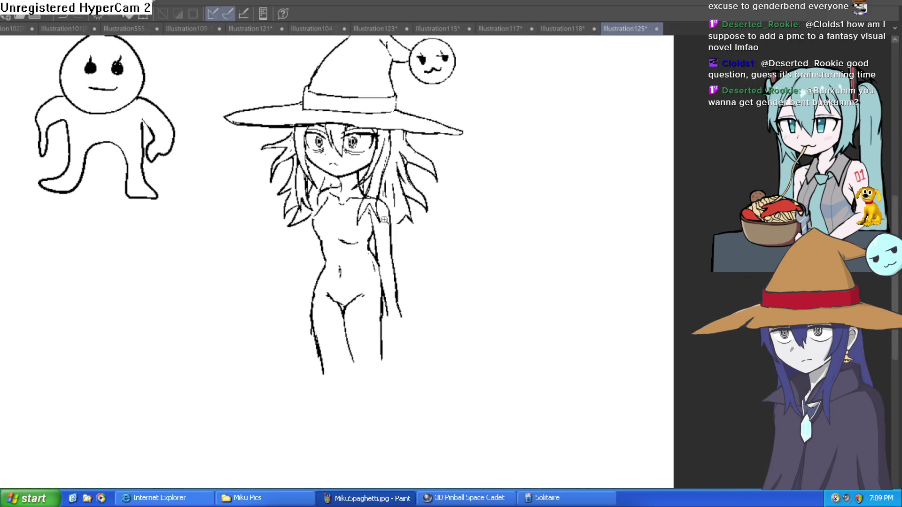
{"action": "mouse_move", "coordinate": [524, 200]}
{"action": "left_mouse_down"}
{"action": "mouse_move", "coordinate": [513, 221]}
{"action": "mouse_move", "coordinate": [468, 221]}
{"action": "left_mouse_up"}
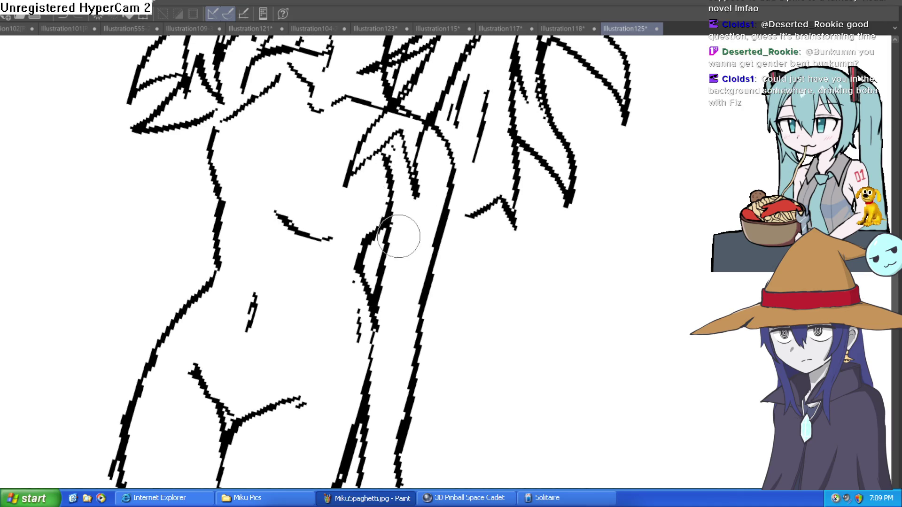
{"action": "mouse_move", "coordinate": [398, 172]}
{"action": "left_mouse_down"}
{"action": "mouse_move", "coordinate": [514, 146]}
{"action": "mouse_move", "coordinate": [506, 186]}
{"action": "left_mouse_up"}
{"action": "scroll", "coordinate": [515, 145], "scroll_direction": "up", "scroll_amount": 2}
{"action": "scroll", "coordinate": [506, 186], "scroll_direction": "down", "scroll_amount": 2}
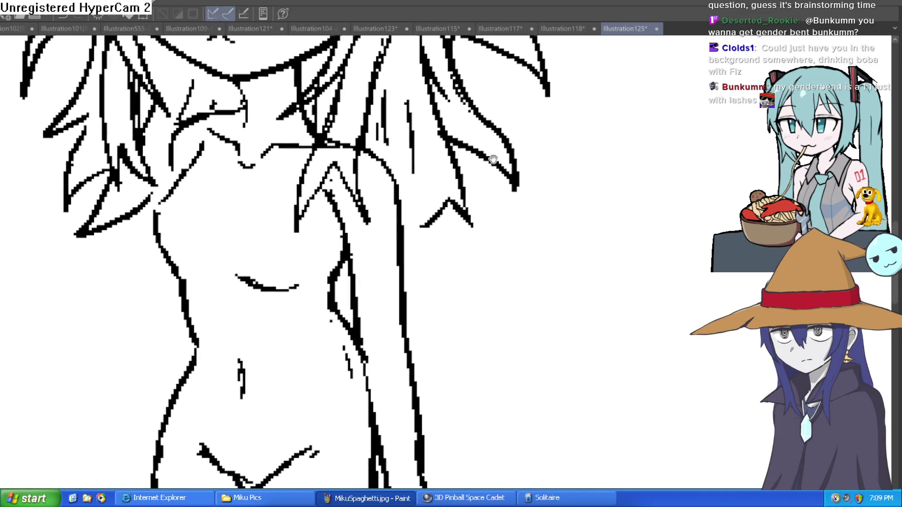
{"action": "scroll", "coordinate": [493, 159], "scroll_direction": "up", "scroll_amount": 2}
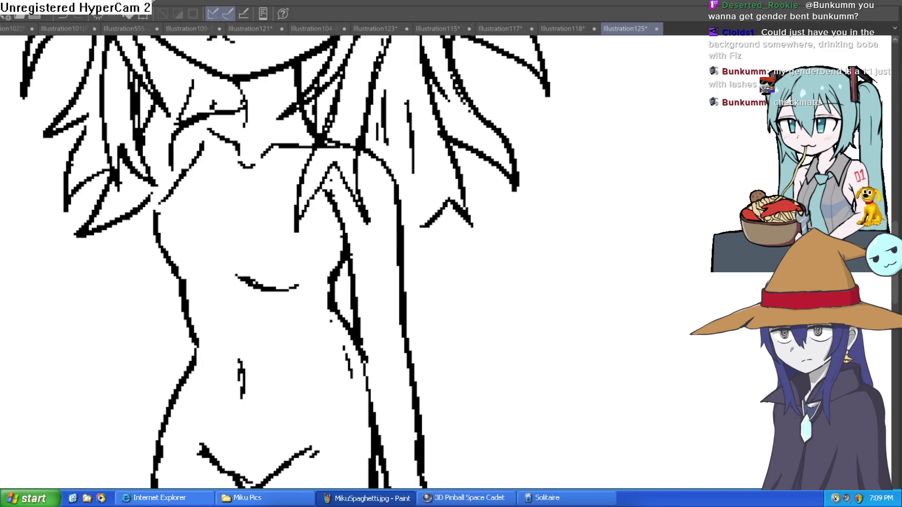
Zoom out and create a new blank canvas, Illustration126
{"action": "scroll", "coordinate": [582, 262], "scroll_direction": "down", "scroll_amount": 2}
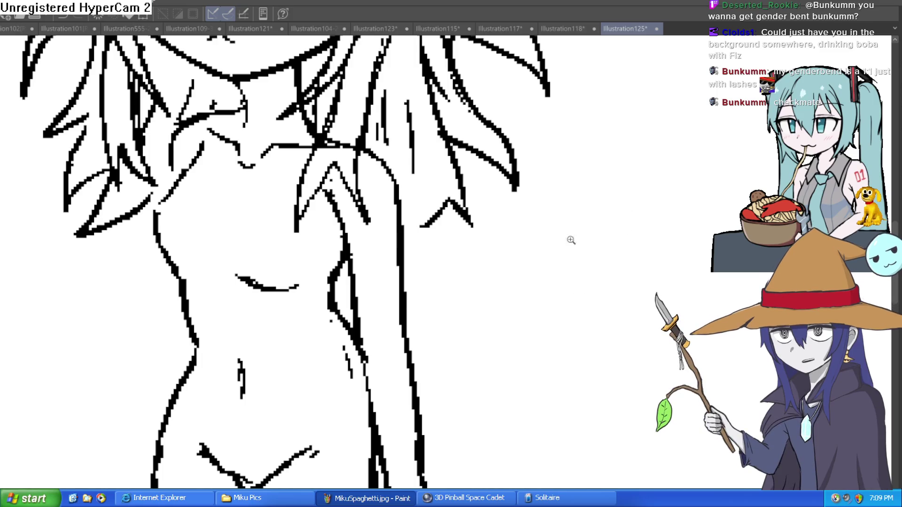
{"action": "scroll", "coordinate": [570, 239], "scroll_direction": "down", "scroll_amount": 2}
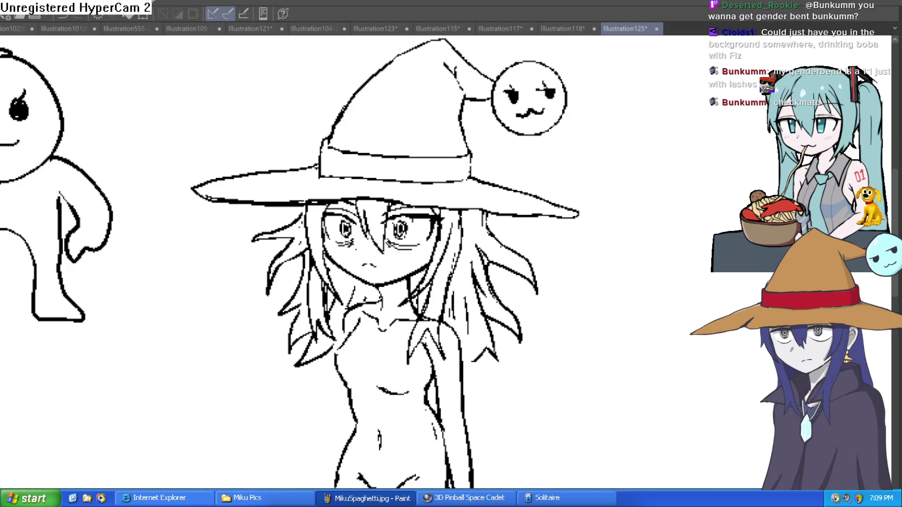
{"action": "key", "text": "ctrl+n"}
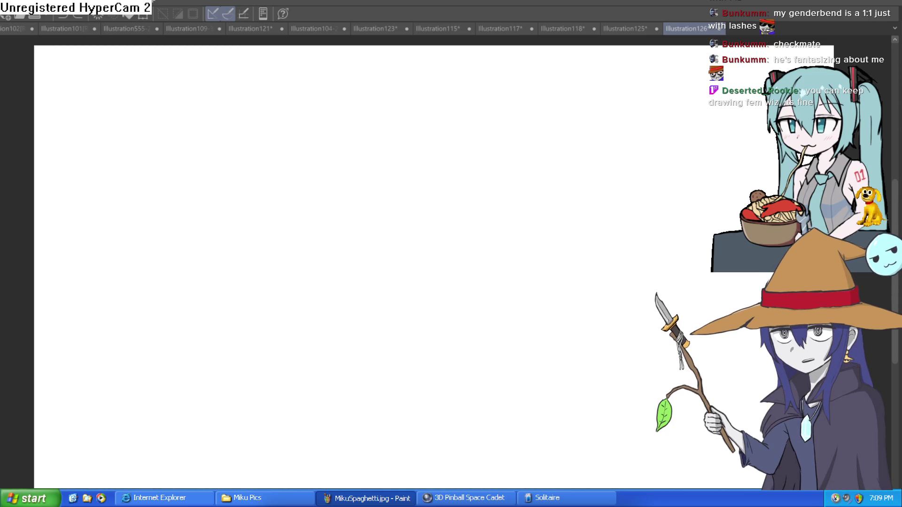
Attempt the head circle twice with the pen, undoing both tries
{"action": "mouse_move", "coordinate": [369, 150]}
{"action": "left_mouse_down"}
{"action": "mouse_move", "coordinate": [371, 195]}
{"action": "mouse_move", "coordinate": [412, 224]}
{"action": "left_mouse_up"}
{"action": "key", "text": "ctrl+z"}
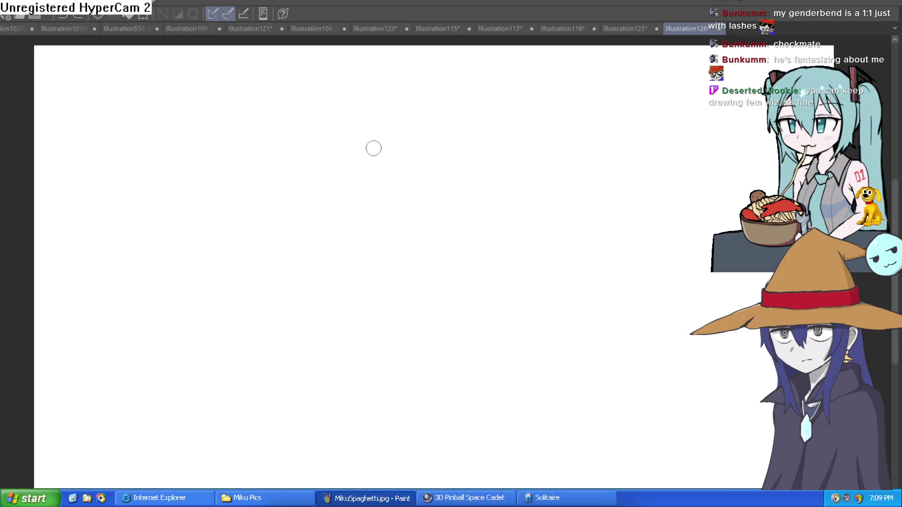
{"action": "mouse_move", "coordinate": [373, 148]}
{"action": "left_mouse_down"}
{"action": "mouse_move", "coordinate": [356, 167]}
{"action": "mouse_move", "coordinate": [429, 141]}
{"action": "mouse_move", "coordinate": [419, 121]}
{"action": "mouse_move", "coordinate": [385, 226]}
{"action": "mouse_move", "coordinate": [404, 106]}
{"action": "mouse_move", "coordinate": [388, 209]}
{"action": "mouse_move", "coordinate": [397, 216]}
{"action": "left_mouse_up"}
{"action": "key", "text": "ctrl+z"}
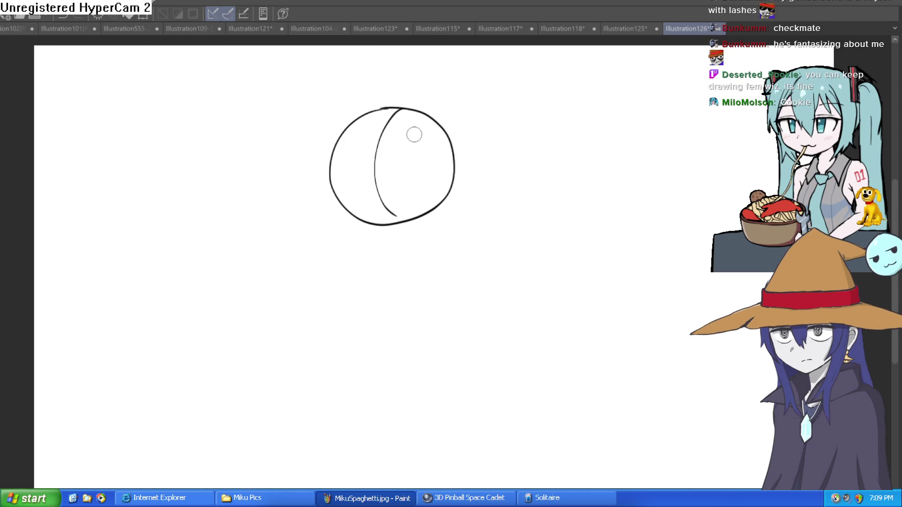
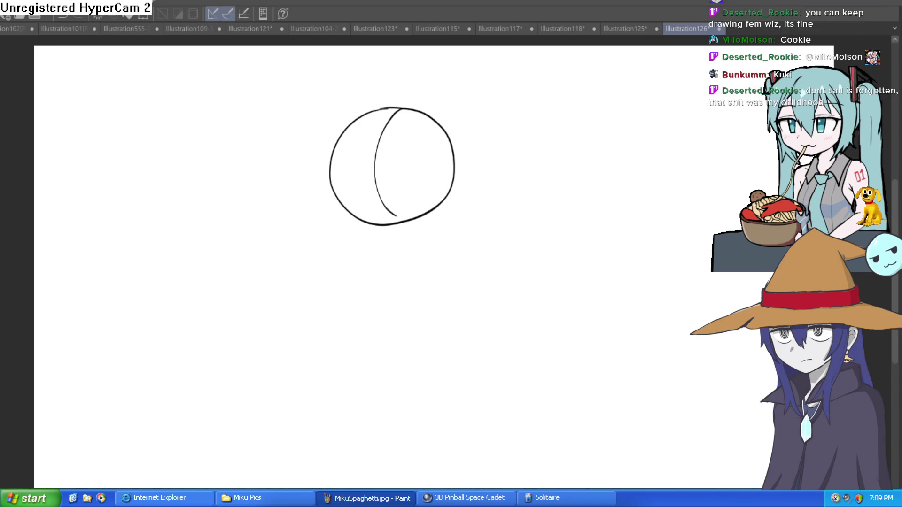
Draw a horizontal guideline and a central vertical guideline across the head circle
{"action": "left_click_drag", "start_coordinate": [509, 231], "coordinate": [535, 256]}
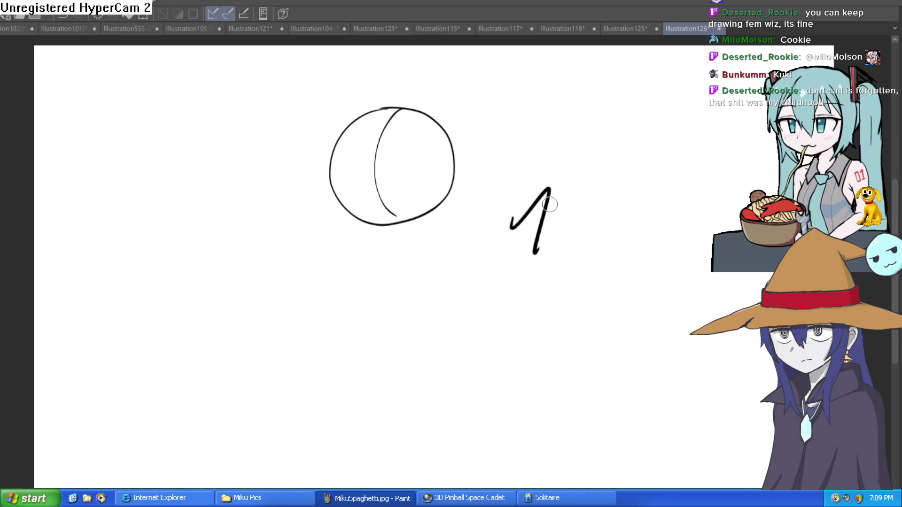
{"action": "key", "text": "ctrl+z"}
{"action": "scroll", "coordinate": [389, 147], "scroll_direction": "up", "scroll_amount": 3}
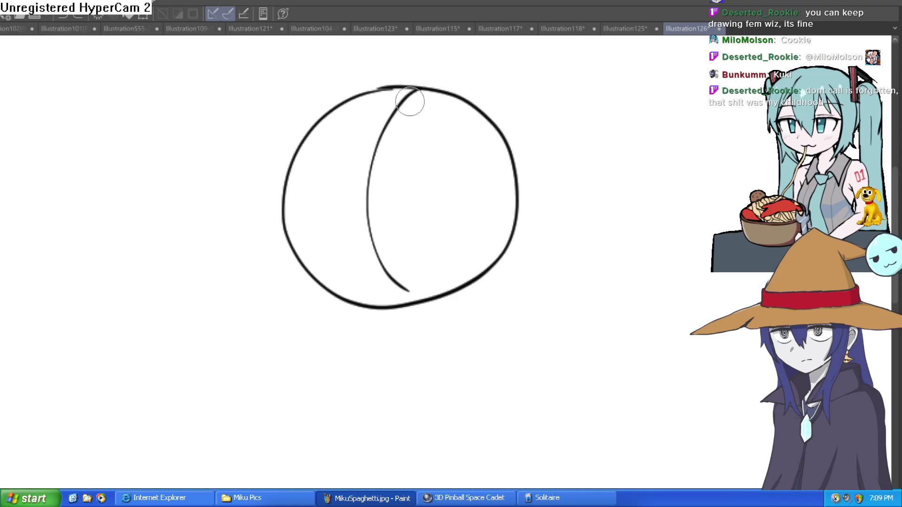
{"action": "left_click_drag", "start_coordinate": [409, 98], "coordinate": [398, 121]}
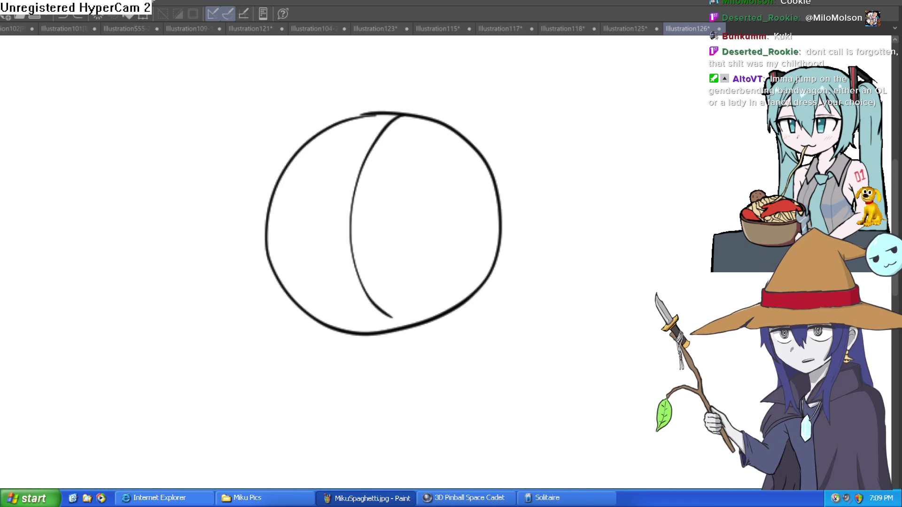
{"action": "mouse_move", "coordinate": [274, 226]}
{"action": "left_mouse_down"}
{"action": "mouse_move", "coordinate": [326, 210]}
{"action": "mouse_move", "coordinate": [496, 214]}
{"action": "mouse_move", "coordinate": [543, 179]}
{"action": "left_mouse_up"}
{"action": "scroll", "coordinate": [525, 193], "scroll_direction": "down", "scroll_amount": 2}
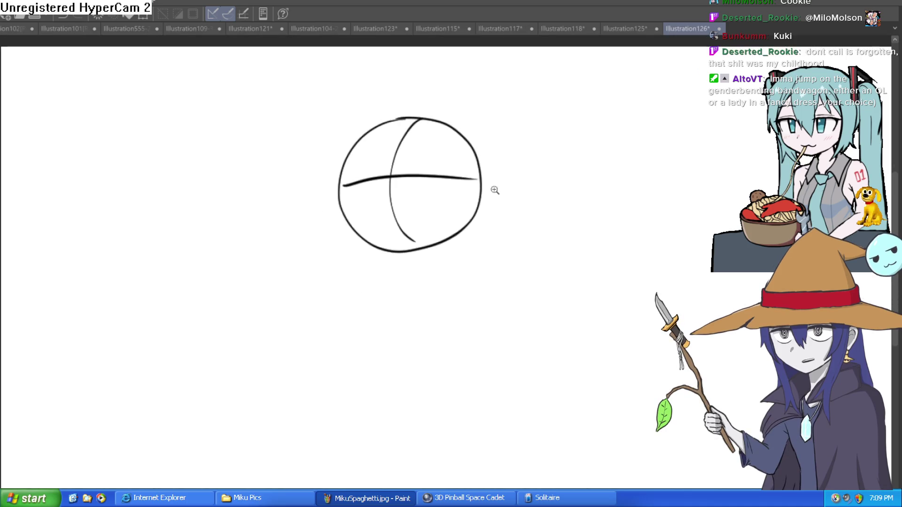
{"action": "scroll", "coordinate": [423, 174], "scroll_direction": "up", "scroll_amount": 3}
{"action": "mouse_move", "coordinate": [301, 150]}
{"action": "left_mouse_down"}
{"action": "mouse_move", "coordinate": [308, 226]}
{"action": "mouse_move", "coordinate": [378, 313]}
{"action": "left_mouse_up"}
{"action": "key", "text": "ctrl+z"}
{"action": "key", "text": "ctrl+z"}
{"action": "mouse_move", "coordinate": [299, 146]}
{"action": "left_mouse_down"}
{"action": "mouse_move", "coordinate": [302, 222]}
{"action": "mouse_move", "coordinate": [379, 296]}
{"action": "left_mouse_up"}
{"action": "mouse_move", "coordinate": [372, 155]}
{"action": "left_mouse_down"}
{"action": "mouse_move", "coordinate": [397, 314]}
{"action": "mouse_move", "coordinate": [419, 85]}
{"action": "mouse_move", "coordinate": [376, 131]}
{"action": "mouse_move", "coordinate": [396, 287]}
{"action": "left_mouse_up"}
{"action": "mouse_move", "coordinate": [359, 285]}
{"action": "left_mouse_down"}
{"action": "mouse_move", "coordinate": [365, 294]}
{"action": "mouse_move", "coordinate": [400, 295]}
{"action": "mouse_move", "coordinate": [503, 241]}
{"action": "mouse_move", "coordinate": [516, 200]}
{"action": "left_mouse_up"}
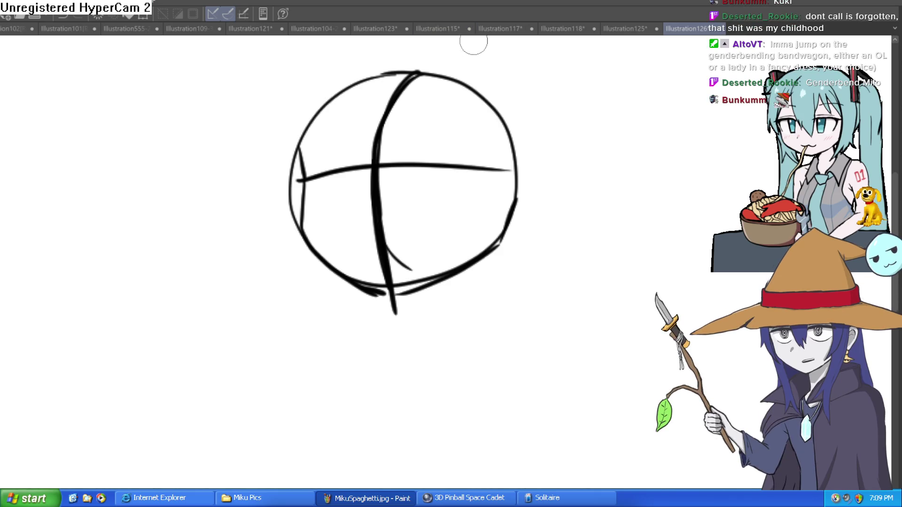
Retrace and thicken the head circle's outline around its upper, right and lower-left arcs
{"action": "left_click_drag", "start_coordinate": [604, 184], "coordinate": [700, 179]}
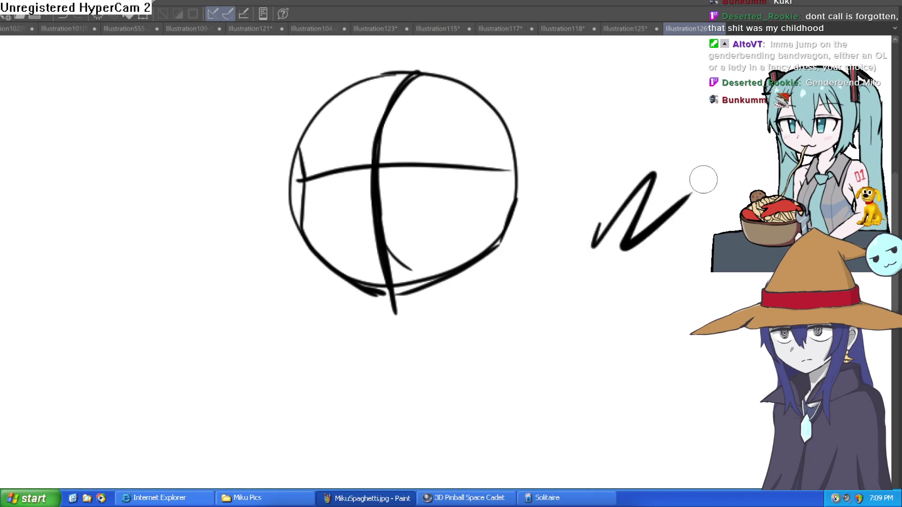
{"action": "key", "text": "ctrl+z"}
{"action": "mouse_move", "coordinate": [301, 155]}
{"action": "left_mouse_down"}
{"action": "mouse_move", "coordinate": [339, 82]}
{"action": "mouse_move", "coordinate": [420, 68]}
{"action": "mouse_move", "coordinate": [334, 98]}
{"action": "left_mouse_up"}
{"action": "mouse_move", "coordinate": [376, 71]}
{"action": "left_mouse_down"}
{"action": "mouse_move", "coordinate": [447, 61]}
{"action": "mouse_move", "coordinate": [514, 136]}
{"action": "mouse_move", "coordinate": [521, 183]}
{"action": "left_mouse_up"}
{"action": "scroll", "coordinate": [553, 198], "scroll_direction": "down", "scroll_amount": 2}
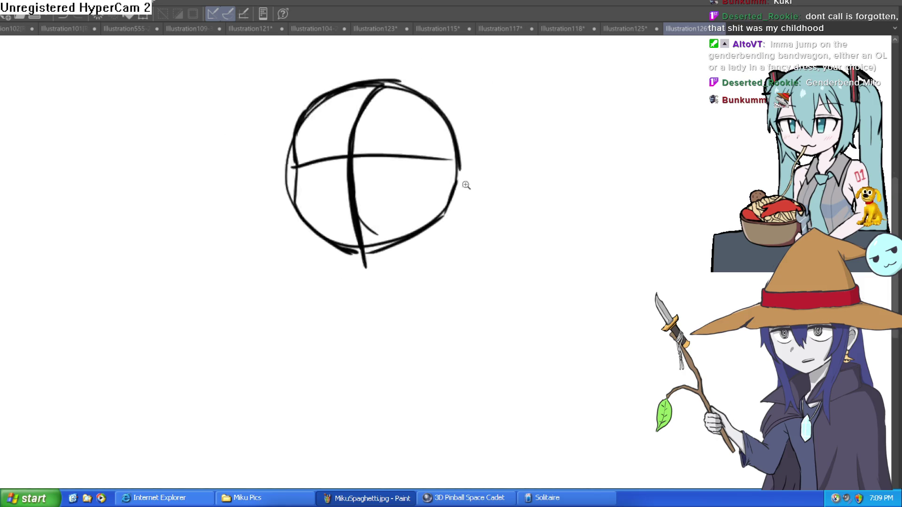
{"action": "scroll", "coordinate": [451, 174], "scroll_direction": "up", "scroll_amount": 2}
{"action": "mouse_move", "coordinate": [414, 89]}
{"action": "left_mouse_down"}
{"action": "mouse_move", "coordinate": [429, 121]}
{"action": "mouse_move", "coordinate": [415, 210]}
{"action": "left_mouse_up"}
{"action": "left_click_drag", "start_coordinate": [203, 116], "coordinate": [212, 158]}
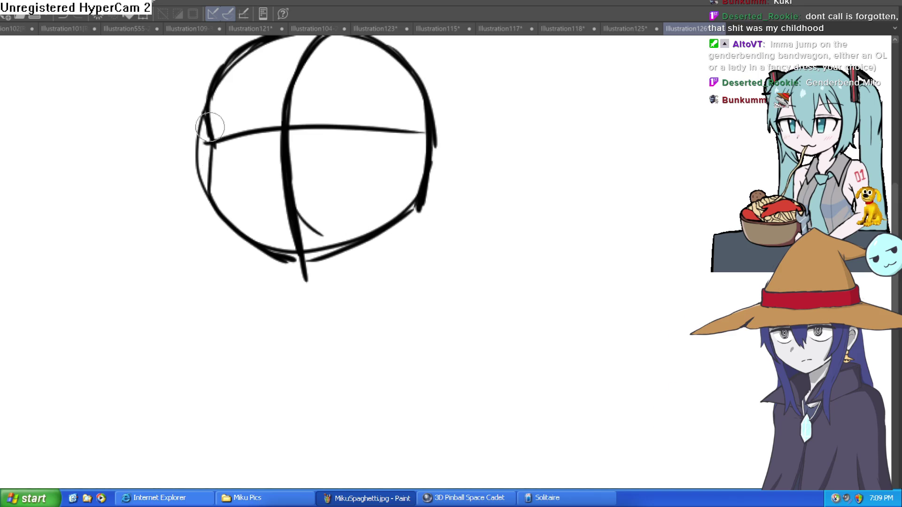
{"action": "left_click_drag", "start_coordinate": [217, 198], "coordinate": [304, 268]}
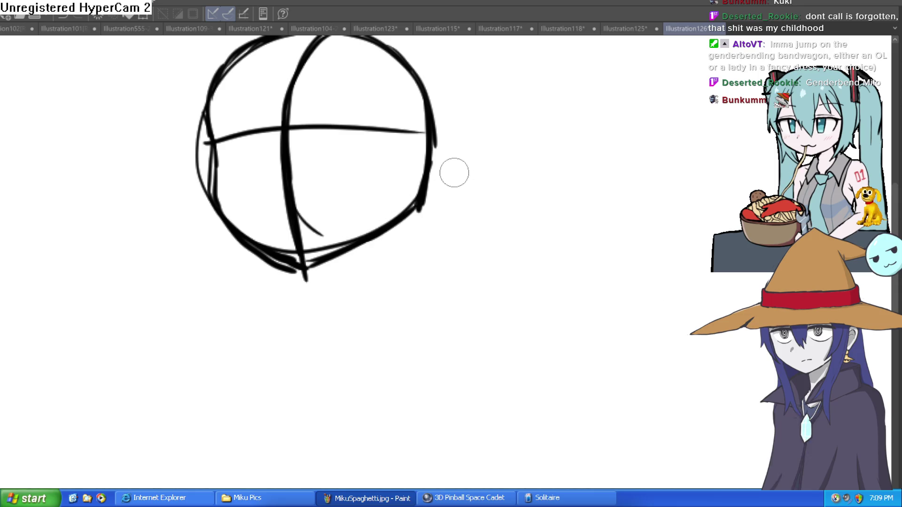
Draw two neck lines below the chin, curving the right one outward
{"action": "scroll", "coordinate": [440, 203], "scroll_direction": "down", "scroll_amount": 2}
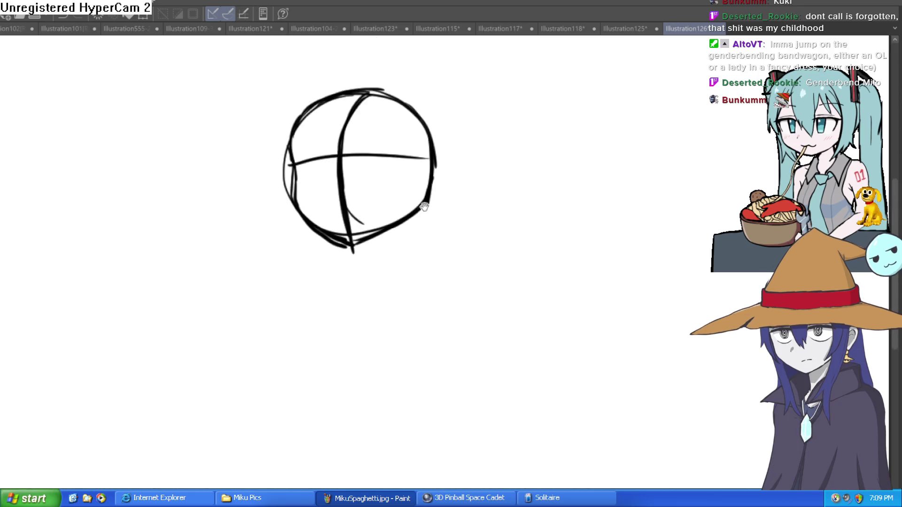
{"action": "scroll", "coordinate": [413, 177], "scroll_direction": "up", "scroll_amount": 1}
{"action": "scroll", "coordinate": [266, 135], "scroll_direction": "up", "scroll_amount": 5}
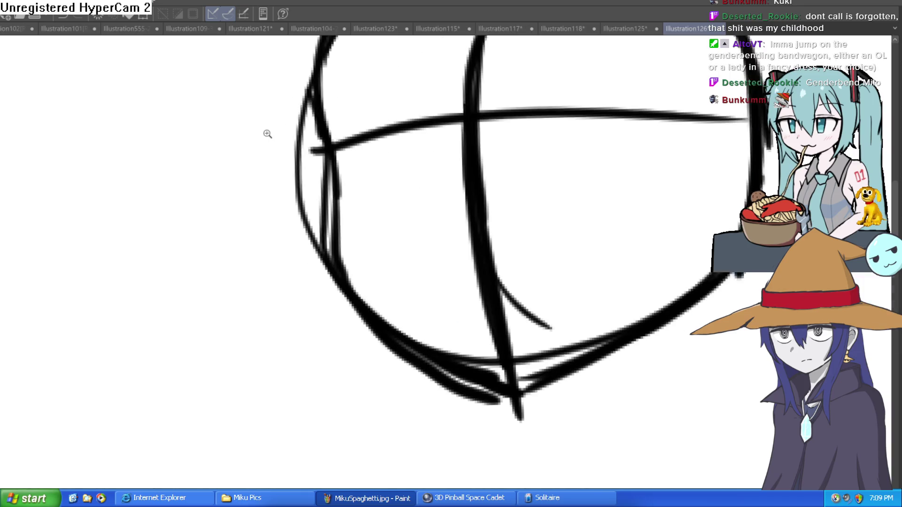
{"action": "scroll", "coordinate": [27, 108], "scroll_direction": "down", "scroll_amount": 2}
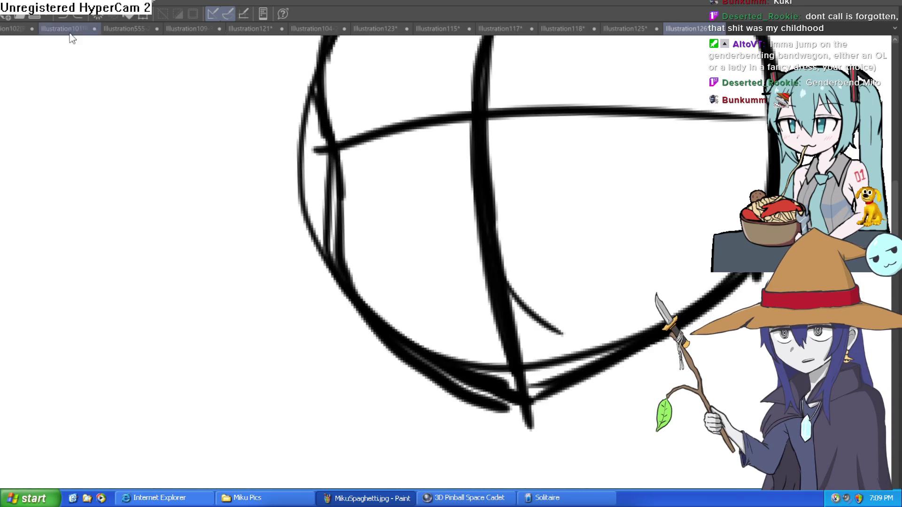
{"action": "scroll", "coordinate": [322, 227], "scroll_direction": "up", "scroll_amount": 2}
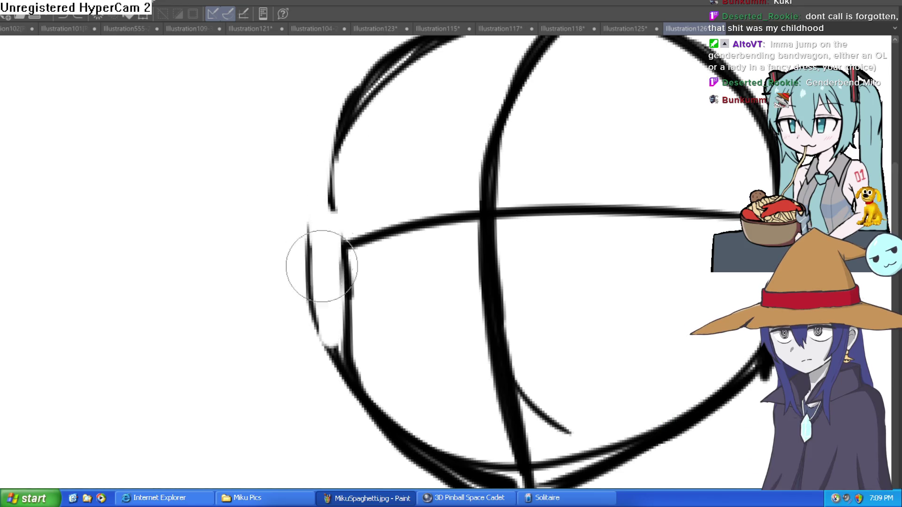
{"action": "left_click_drag", "start_coordinate": [328, 353], "coordinate": [265, 167]}
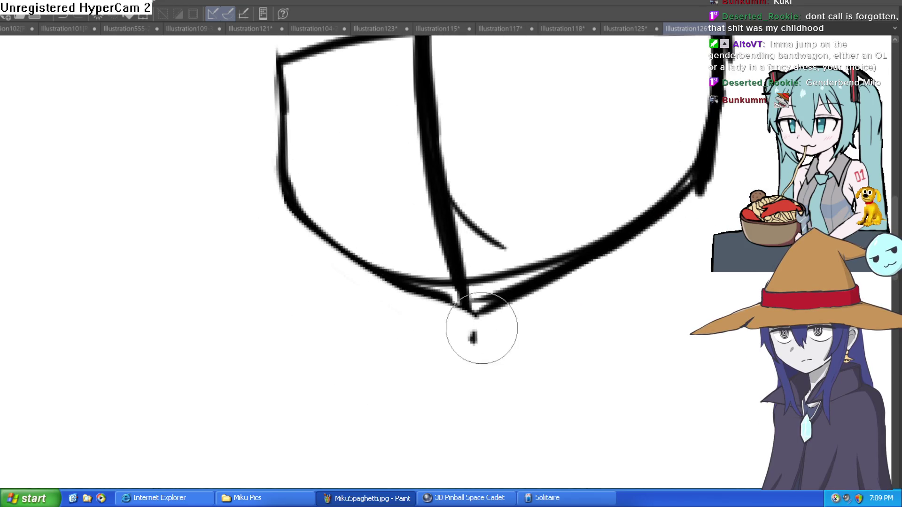
{"action": "scroll", "coordinate": [478, 329], "scroll_direction": "down", "scroll_amount": 3}
{"action": "scroll", "coordinate": [540, 339], "scroll_direction": "up", "scroll_amount": 1}
{"action": "mouse_move", "coordinate": [590, 301]}
{"action": "left_mouse_down"}
{"action": "mouse_move", "coordinate": [562, 299]}
{"action": "mouse_move", "coordinate": [506, 255]}
{"action": "left_mouse_up"}
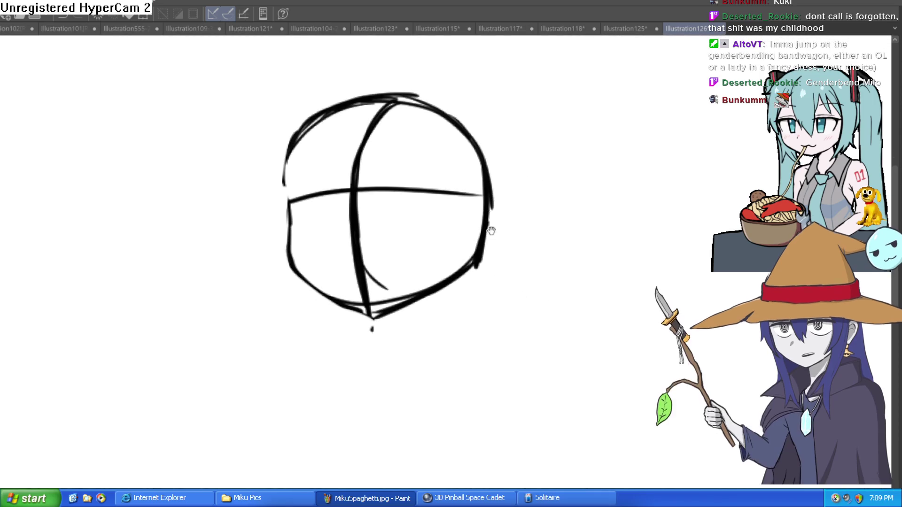
{"action": "mouse_move", "coordinate": [454, 281]}
{"action": "left_mouse_down"}
{"action": "mouse_move", "coordinate": [433, 251]}
{"action": "mouse_move", "coordinate": [430, 317]}
{"action": "left_mouse_up"}
{"action": "left_click_drag", "start_coordinate": [376, 284], "coordinate": [371, 323]}
{"action": "mouse_move", "coordinate": [424, 296]}
{"action": "left_mouse_down"}
{"action": "mouse_move", "coordinate": [433, 322]}
{"action": "mouse_move", "coordinate": [453, 328]}
{"action": "left_mouse_up"}
{"action": "scroll", "coordinate": [495, 295], "scroll_direction": "down", "scroll_amount": 3}
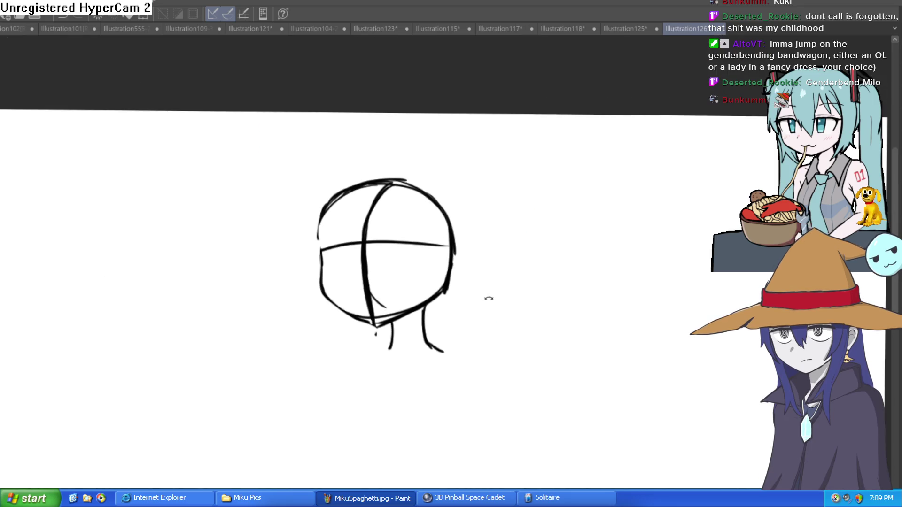
Draw right and left shoulder lines flaring outward from the bottom of the neck
{"action": "left_click_drag", "start_coordinate": [488, 299], "coordinate": [488, 274]}
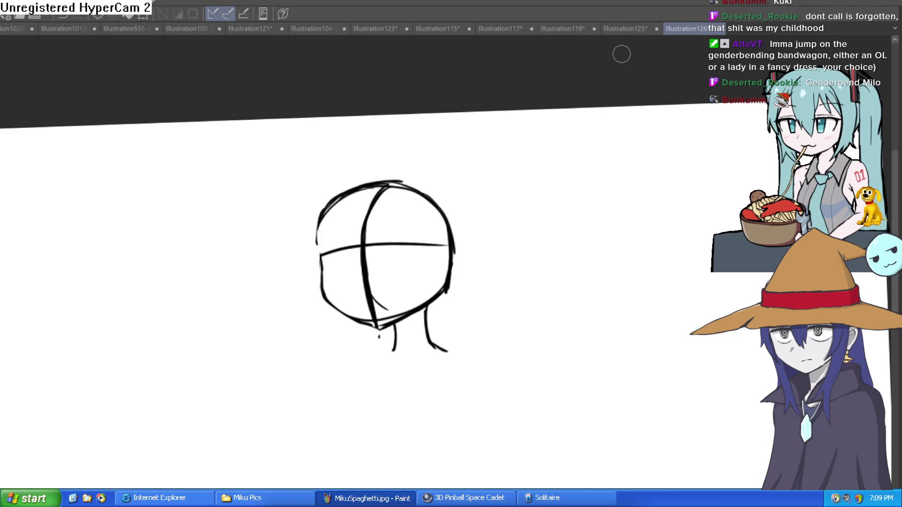
{"action": "left_click_drag", "start_coordinate": [526, 200], "coordinate": [539, 200]}
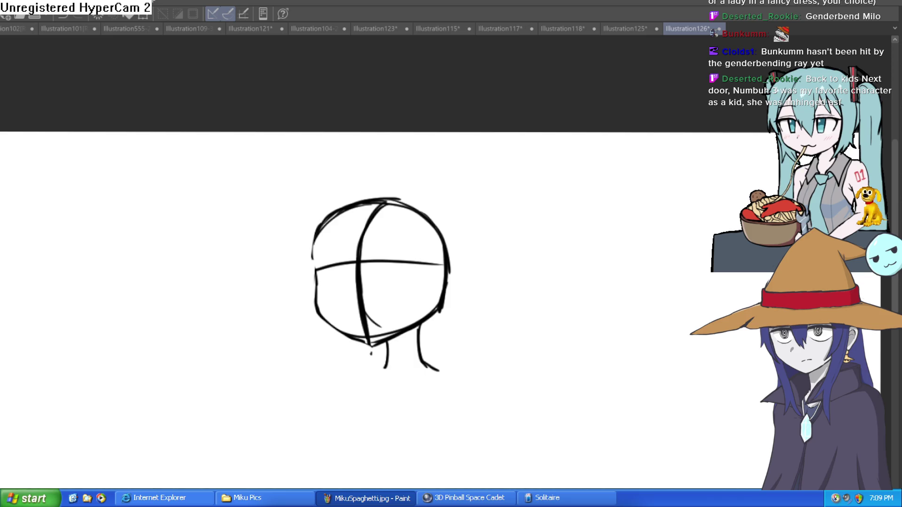
{"action": "left_click_drag", "start_coordinate": [503, 263], "coordinate": [523, 225]}
{"action": "key", "text": "ctrl+z"}
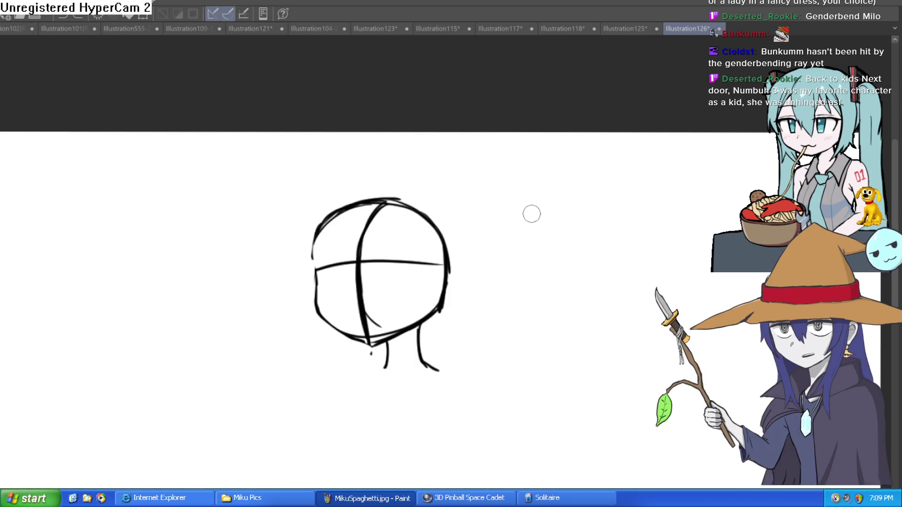
{"action": "scroll", "coordinate": [496, 228], "scroll_direction": "down", "scroll_amount": 4}
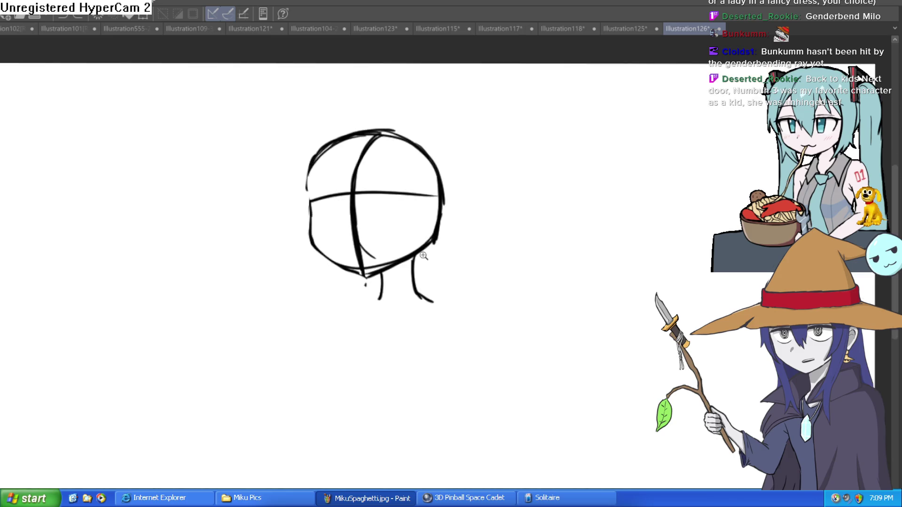
{"action": "scroll", "coordinate": [418, 262], "scroll_direction": "up", "scroll_amount": 2}
{"action": "mouse_move", "coordinate": [418, 262]}
{"action": "left_mouse_down"}
{"action": "mouse_move", "coordinate": [404, 216]}
{"action": "mouse_move", "coordinate": [491, 301]}
{"action": "left_mouse_up"}
{"action": "left_click_drag", "start_coordinate": [352, 268], "coordinate": [278, 302]}
{"action": "scroll", "coordinate": [366, 278], "scroll_direction": "down", "scroll_amount": 3}
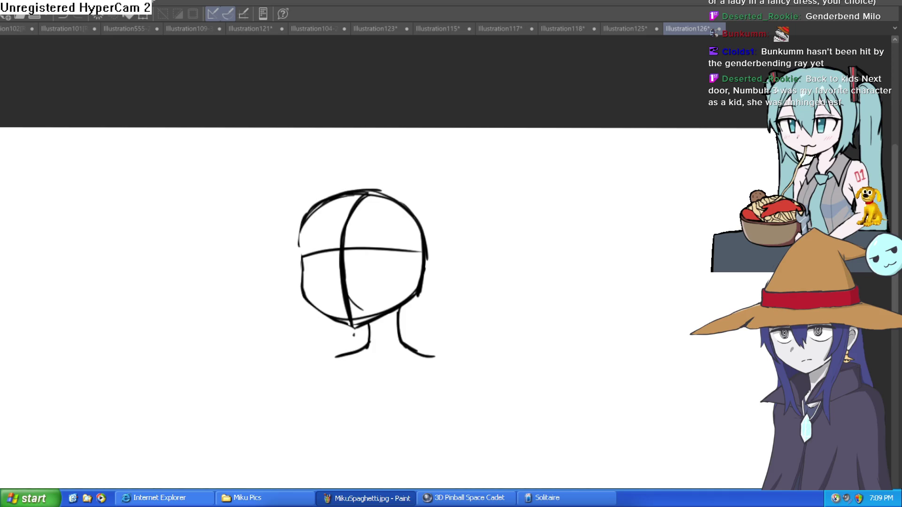
{"action": "left_click_drag", "start_coordinate": [454, 301], "coordinate": [522, 315]}
{"action": "key", "text": "ctrl+z"}
Switch over to the Construct game editor and back, then close the reference painting pane
{"action": "key", "text": "alt+Tab"}
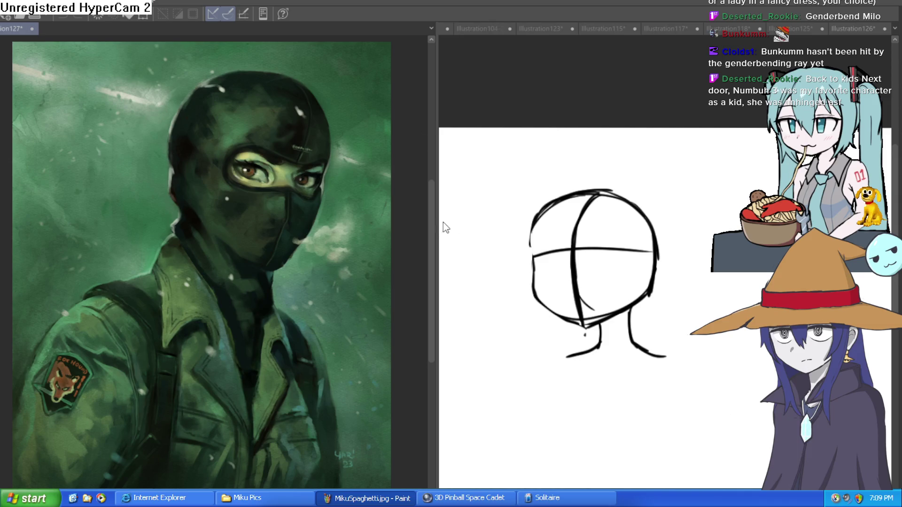
{"action": "key", "text": "ctrl+w"}
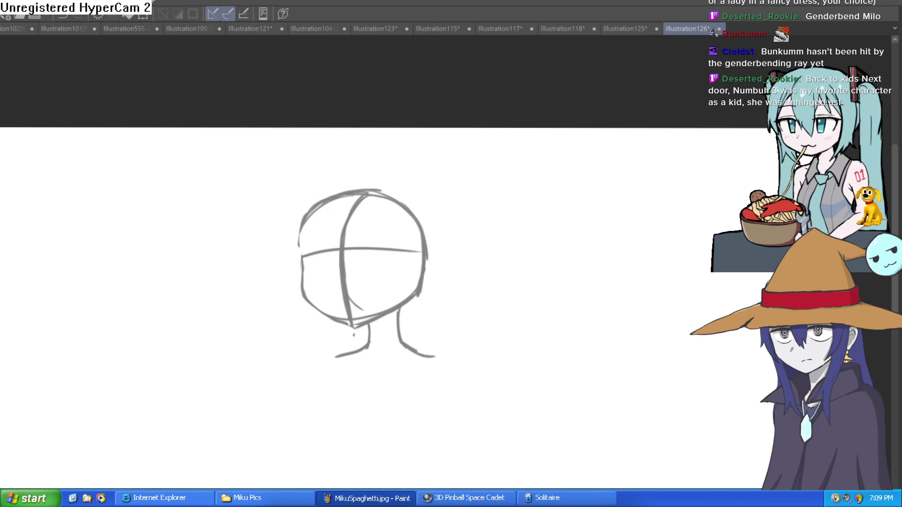
Turn the construction sketch light blue and ink the jaw line along the head's left side
{"action": "left_click_drag", "start_coordinate": [463, 288], "coordinate": [431, 253]}
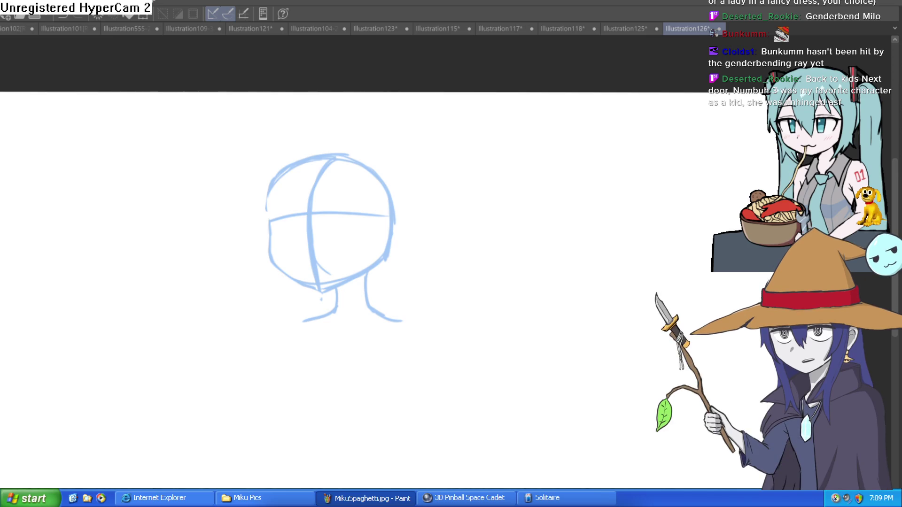
{"action": "left_click_drag", "start_coordinate": [458, 240], "coordinate": [508, 207]}
{"action": "key", "text": "ctrl+z"}
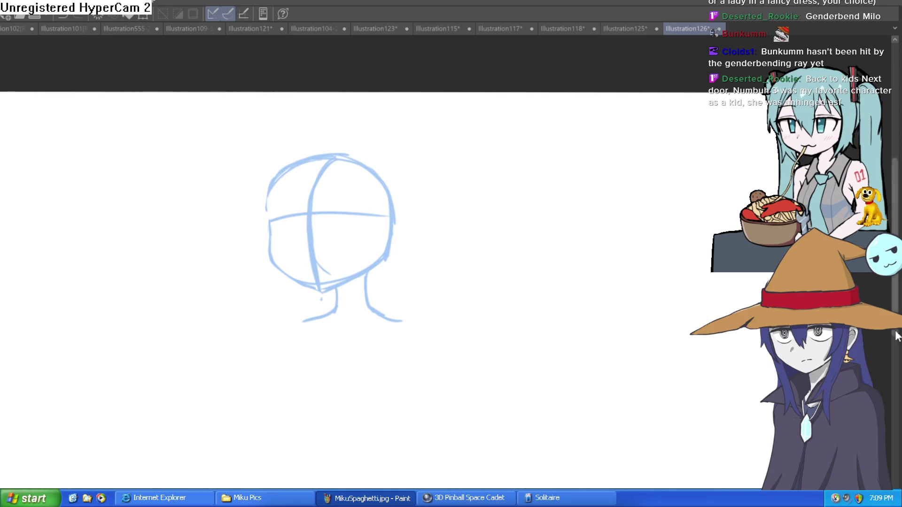
{"action": "scroll", "coordinate": [418, 248], "scroll_direction": "up", "scroll_amount": 2}
{"action": "scroll", "coordinate": [338, 224], "scroll_direction": "up", "scroll_amount": 3}
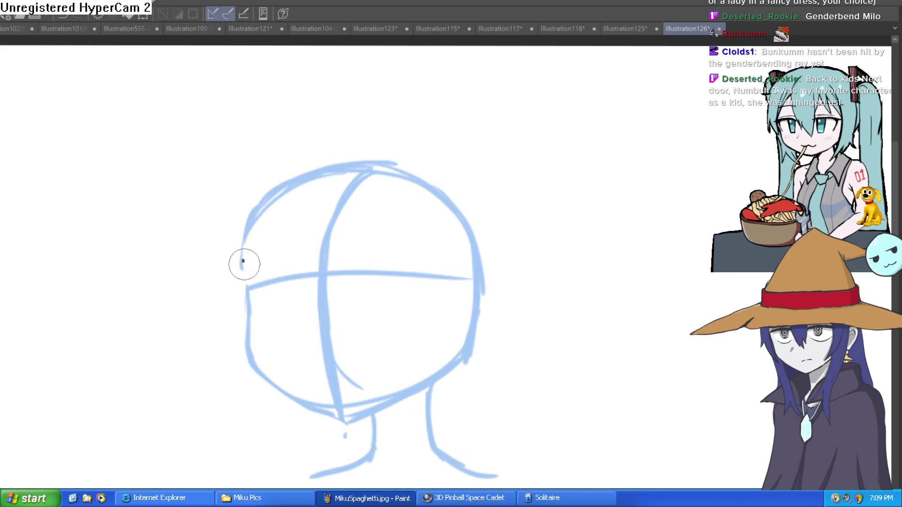
{"action": "mouse_move", "coordinate": [243, 261]}
{"action": "left_mouse_down"}
{"action": "mouse_move", "coordinate": [262, 366]}
{"action": "mouse_move", "coordinate": [341, 411]}
{"action": "mouse_move", "coordinate": [454, 366]}
{"action": "mouse_move", "coordinate": [473, 332]}
{"action": "left_mouse_up"}
Ink the right closed-eye line and redraw the left eyelid stroke thicker
{"action": "scroll", "coordinate": [484, 263], "scroll_direction": "down", "scroll_amount": 2}
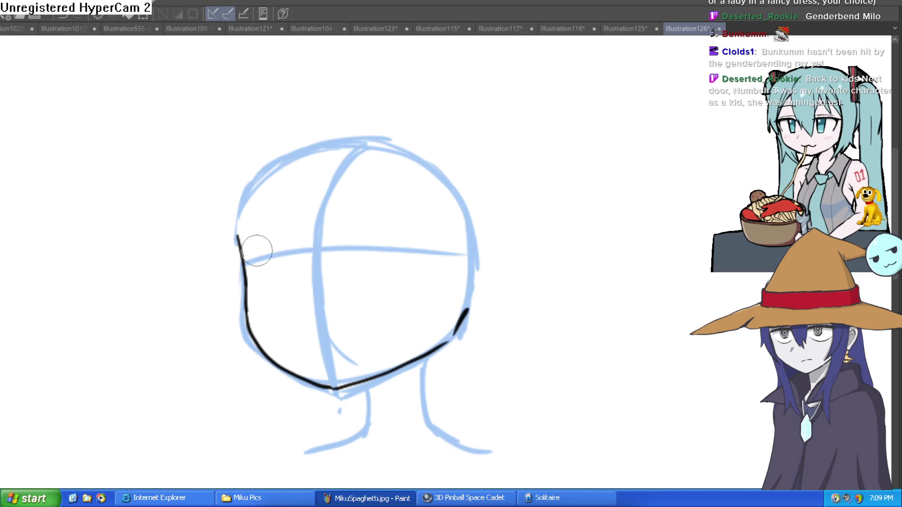
{"action": "scroll", "coordinate": [256, 258], "scroll_direction": "up", "scroll_amount": 1}
{"action": "left_click_drag", "start_coordinate": [243, 256], "coordinate": [294, 240]}
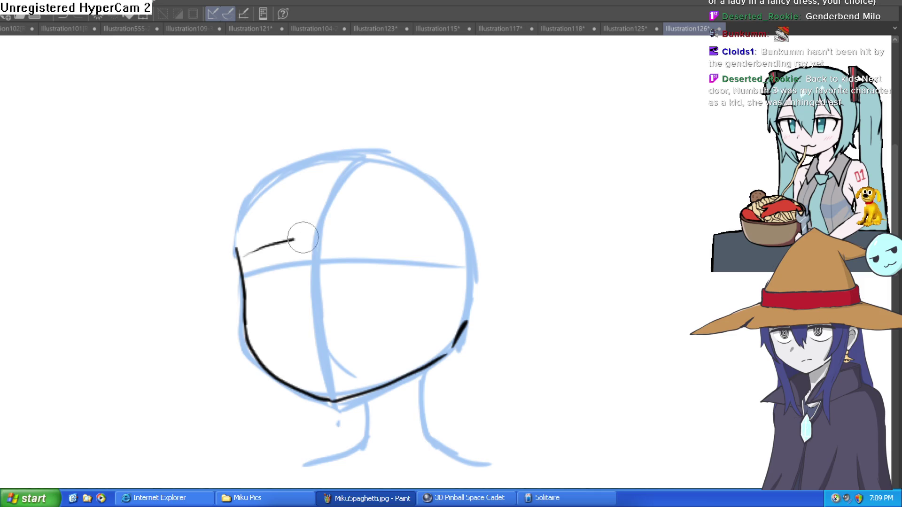
{"action": "key", "text": "ctrl+z"}
{"action": "mouse_move", "coordinate": [238, 258]}
{"action": "left_mouse_down"}
{"action": "mouse_move", "coordinate": [326, 228]}
{"action": "mouse_move", "coordinate": [371, 231]}
{"action": "mouse_move", "coordinate": [407, 264]}
{"action": "mouse_move", "coordinate": [378, 310]}
{"action": "mouse_move", "coordinate": [281, 310]}
{"action": "left_mouse_up"}
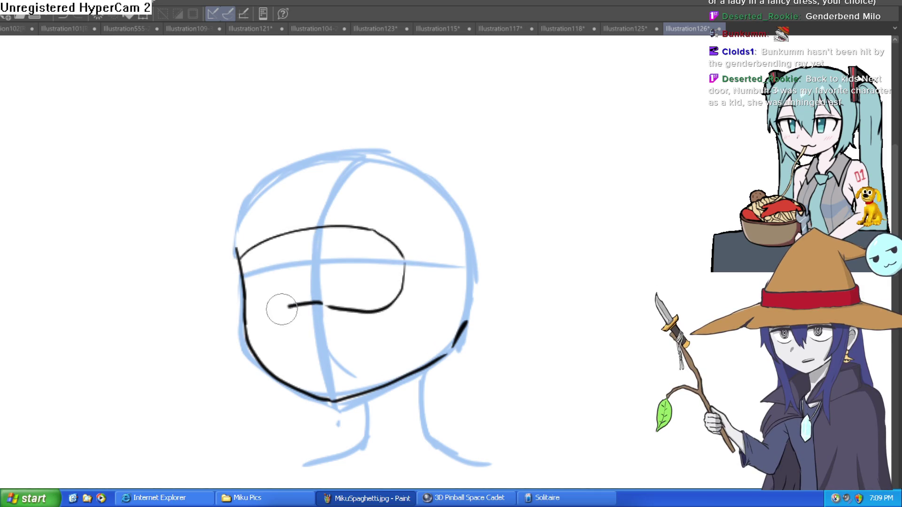
{"action": "key", "text": "ctrl+z"}
{"action": "key", "text": "ctrl+z"}
{"action": "mouse_move", "coordinate": [438, 243]}
{"action": "left_mouse_down"}
{"action": "mouse_move", "coordinate": [402, 266]}
{"action": "mouse_move", "coordinate": [421, 205]}
{"action": "mouse_move", "coordinate": [405, 221]}
{"action": "mouse_move", "coordinate": [382, 202]}
{"action": "left_mouse_up"}
{"action": "key", "text": "ctrl+z"}
{"action": "mouse_move", "coordinate": [341, 237]}
{"action": "left_mouse_down"}
{"action": "mouse_move", "coordinate": [382, 197]}
{"action": "mouse_move", "coordinate": [485, 189]}
{"action": "mouse_move", "coordinate": [465, 203]}
{"action": "left_mouse_up"}
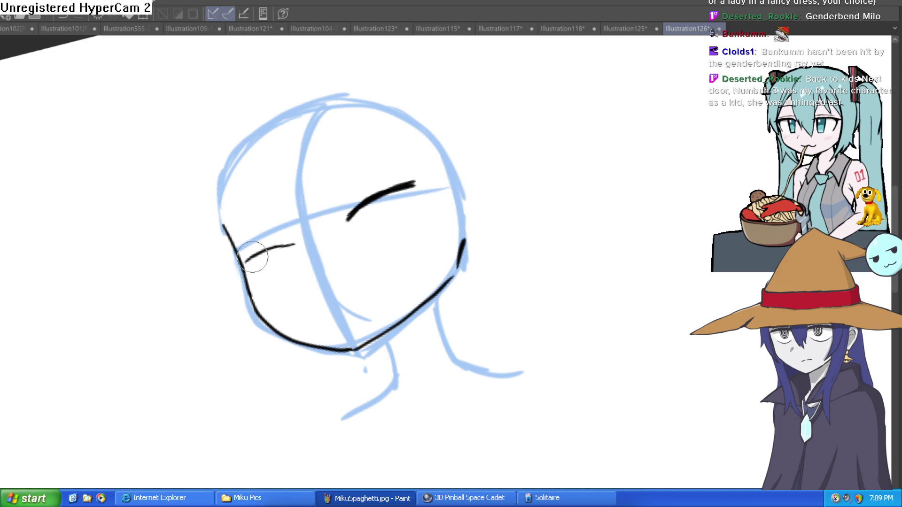
{"action": "left_click_drag", "start_coordinate": [245, 261], "coordinate": [299, 248]}
{"action": "left_click_drag", "start_coordinate": [248, 259], "coordinate": [277, 251]}
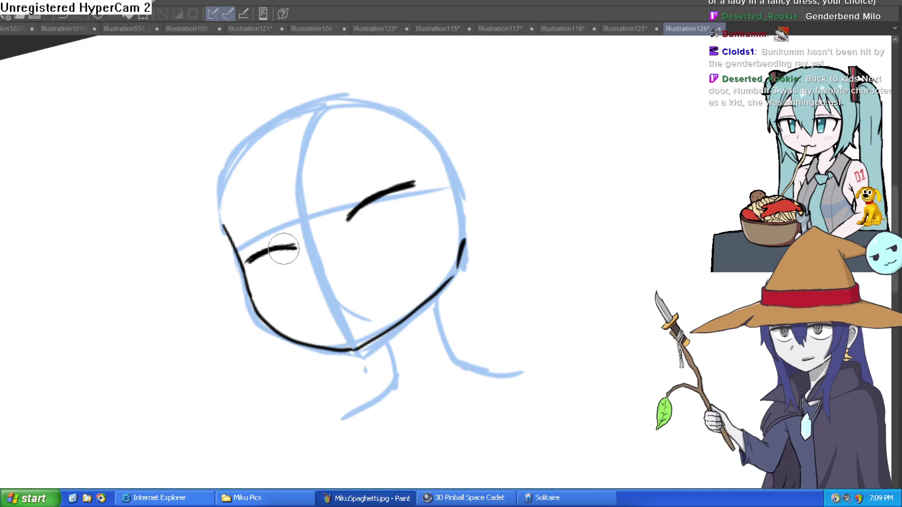
Select the right eye stroke with the freehand lasso
{"action": "mouse_move", "coordinate": [470, 178]}
{"action": "left_mouse_down"}
{"action": "mouse_move", "coordinate": [511, 211]}
{"action": "mouse_move", "coordinate": [463, 197]}
{"action": "left_mouse_up"}
{"action": "mouse_move", "coordinate": [524, 145]}
{"action": "left_mouse_down"}
{"action": "mouse_move", "coordinate": [450, 139]}
{"action": "mouse_move", "coordinate": [498, 129]}
{"action": "left_mouse_up"}
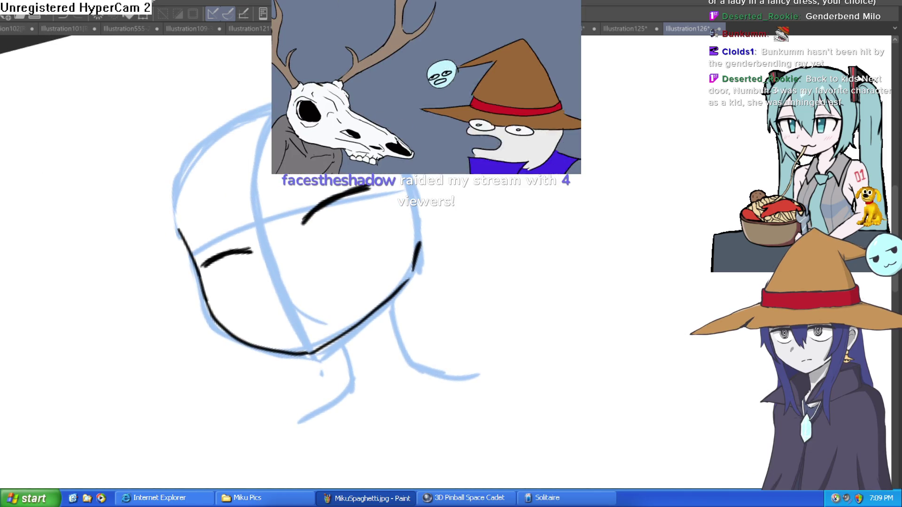
{"action": "key", "text": "m"}
{"action": "left_click_drag", "start_coordinate": [364, 181], "coordinate": [379, 185]}
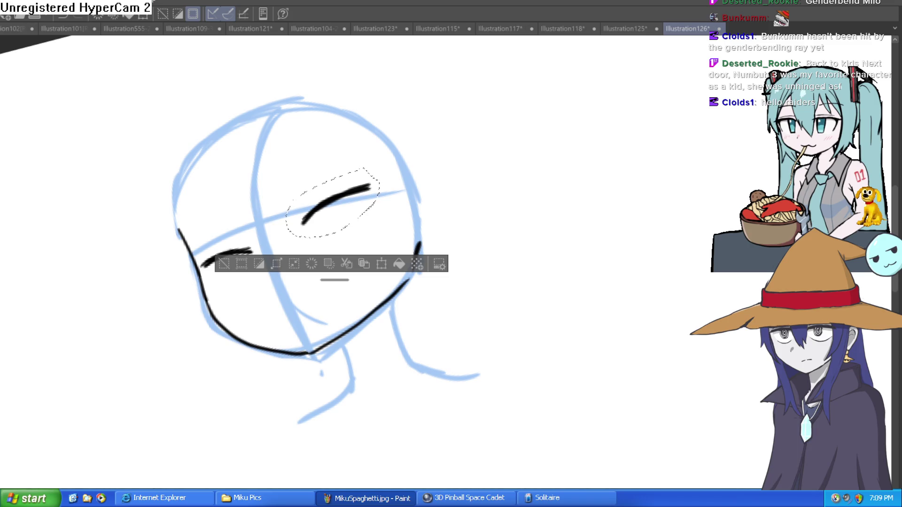
Reselect the right eye stroke, move and rotate it flatter and lower with Ctrl+T, then deselect
{"action": "left_click_drag", "start_coordinate": [594, 172], "coordinate": [593, 165]}
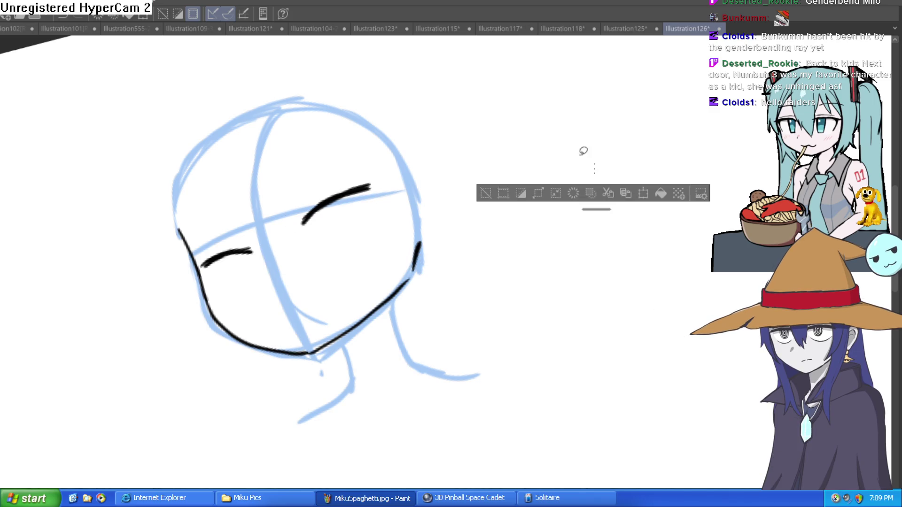
{"action": "left_click", "coordinate": [486, 194]}
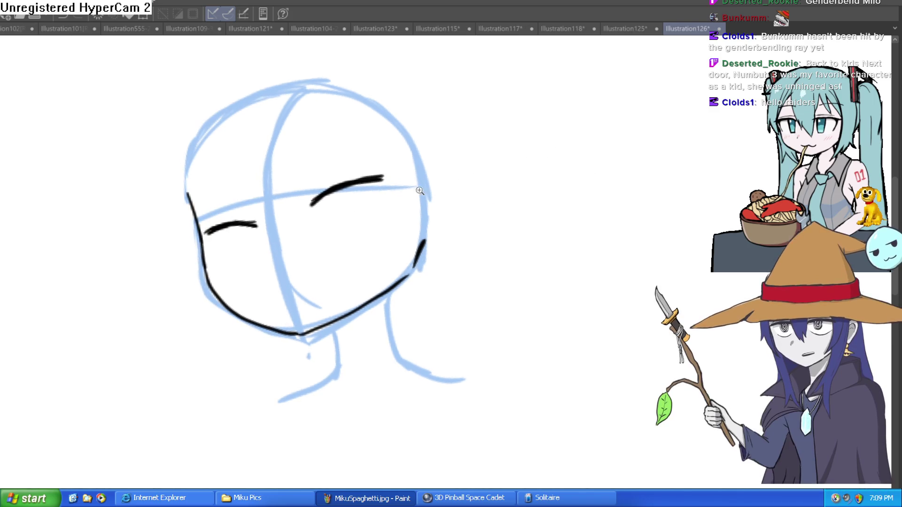
{"action": "scroll", "coordinate": [442, 194], "scroll_direction": "up", "scroll_amount": 2}
{"action": "left_click_drag", "start_coordinate": [443, 193], "coordinate": [378, 185]}
{"action": "mouse_move", "coordinate": [342, 149]}
{"action": "left_mouse_down"}
{"action": "mouse_move", "coordinate": [263, 282]}
{"action": "mouse_move", "coordinate": [353, 141]}
{"action": "left_mouse_up"}
{"action": "key", "text": "ctrl+t"}
{"action": "mouse_move", "coordinate": [340, 195]}
{"action": "left_mouse_down"}
{"action": "mouse_move", "coordinate": [348, 204]}
{"action": "mouse_move", "coordinate": [334, 183]}
{"action": "left_mouse_up"}
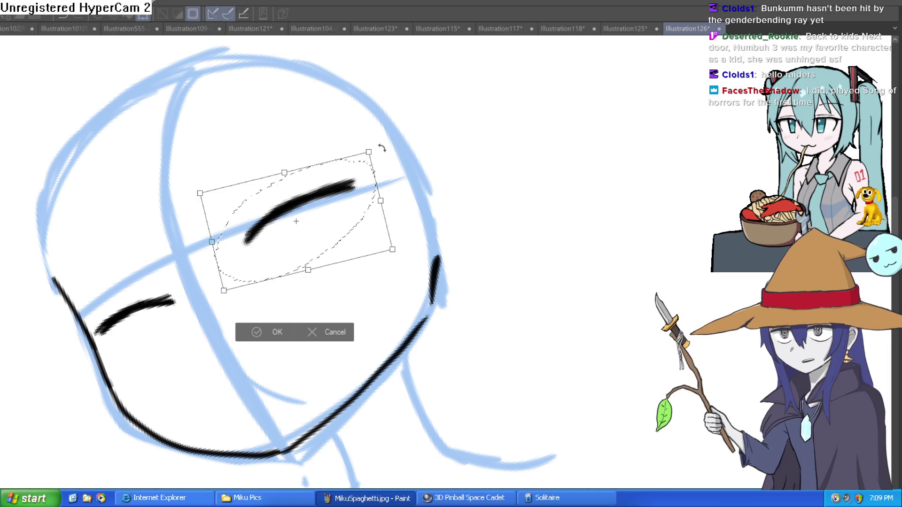
{"action": "mouse_move", "coordinate": [371, 155]}
{"action": "left_mouse_down"}
{"action": "mouse_move", "coordinate": [350, 215]}
{"action": "mouse_move", "coordinate": [358, 205]}
{"action": "mouse_move", "coordinate": [292, 297]}
{"action": "left_mouse_up"}
{"action": "left_click", "coordinate": [273, 358]}
{"action": "left_click", "coordinate": [188, 334]}
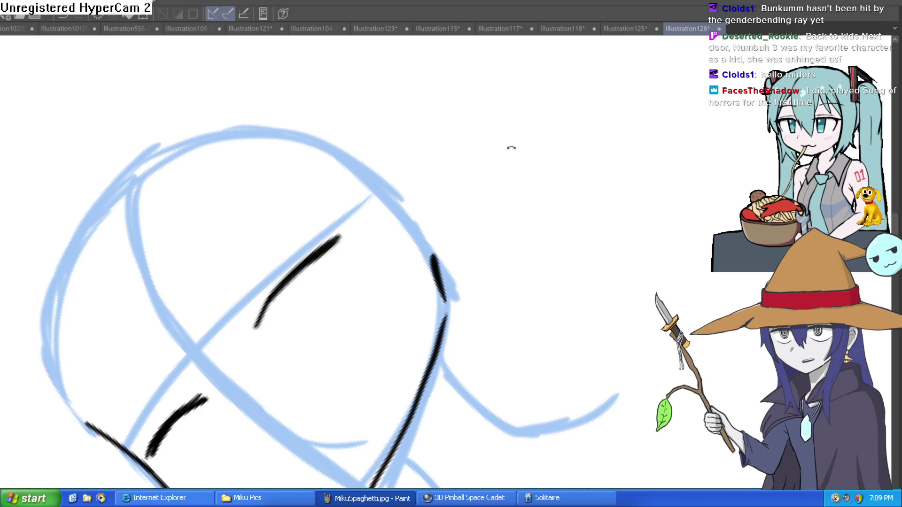
Thicken the right eye line, extending its left end
{"action": "mouse_move", "coordinate": [511, 147]}
{"action": "left_mouse_down"}
{"action": "mouse_move", "coordinate": [503, 306]}
{"action": "mouse_move", "coordinate": [608, 227]}
{"action": "mouse_move", "coordinate": [616, 266]}
{"action": "mouse_move", "coordinate": [610, 227]}
{"action": "mouse_move", "coordinate": [536, 298]}
{"action": "mouse_move", "coordinate": [569, 241]}
{"action": "left_mouse_up"}
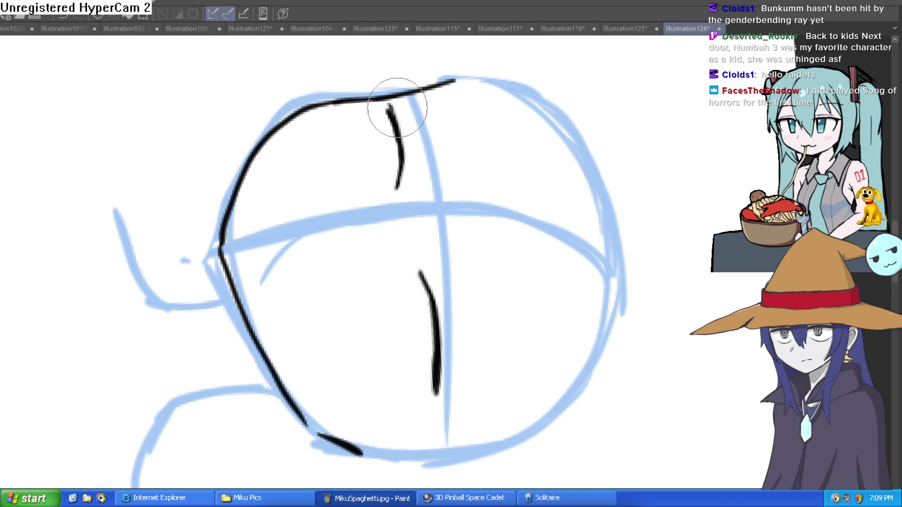
{"action": "mouse_move", "coordinate": [397, 105]}
{"action": "left_mouse_down"}
{"action": "mouse_move", "coordinate": [413, 80]}
{"action": "mouse_move", "coordinate": [545, 227]}
{"action": "mouse_move", "coordinate": [534, 198]}
{"action": "mouse_move", "coordinate": [541, 236]}
{"action": "mouse_move", "coordinate": [507, 213]}
{"action": "mouse_move", "coordinate": [512, 224]}
{"action": "mouse_move", "coordinate": [510, 205]}
{"action": "left_mouse_up"}
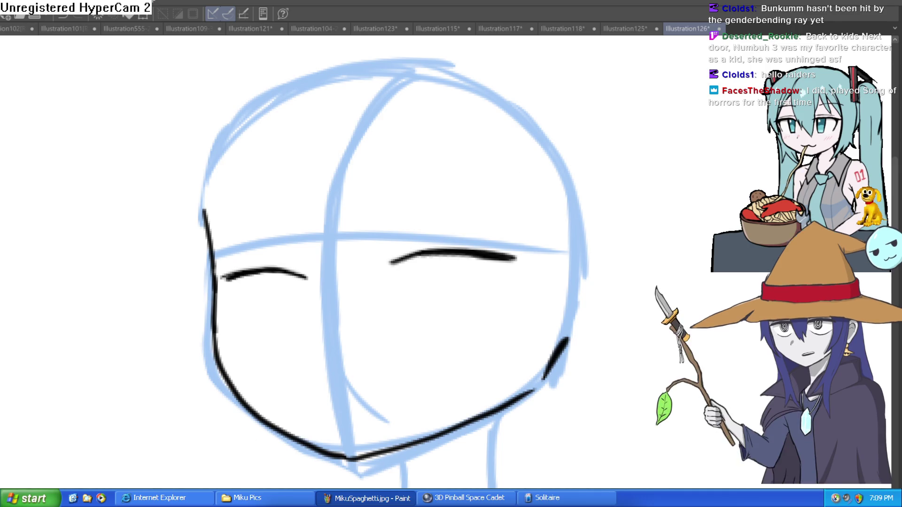
{"action": "scroll", "coordinate": [493, 242], "scroll_direction": "up", "scroll_amount": 2}
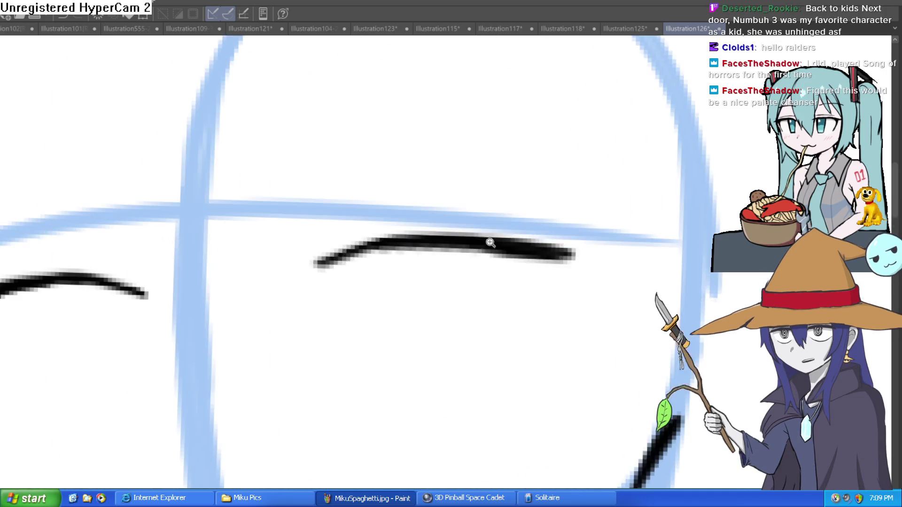
{"action": "mouse_move", "coordinate": [284, 228]}
{"action": "left_mouse_down"}
{"action": "mouse_move", "coordinate": [369, 175]}
{"action": "mouse_move", "coordinate": [413, 171]}
{"action": "mouse_move", "coordinate": [549, 195]}
{"action": "left_mouse_up"}
{"action": "scroll", "coordinate": [570, 209], "scroll_direction": "down", "scroll_amount": 2}
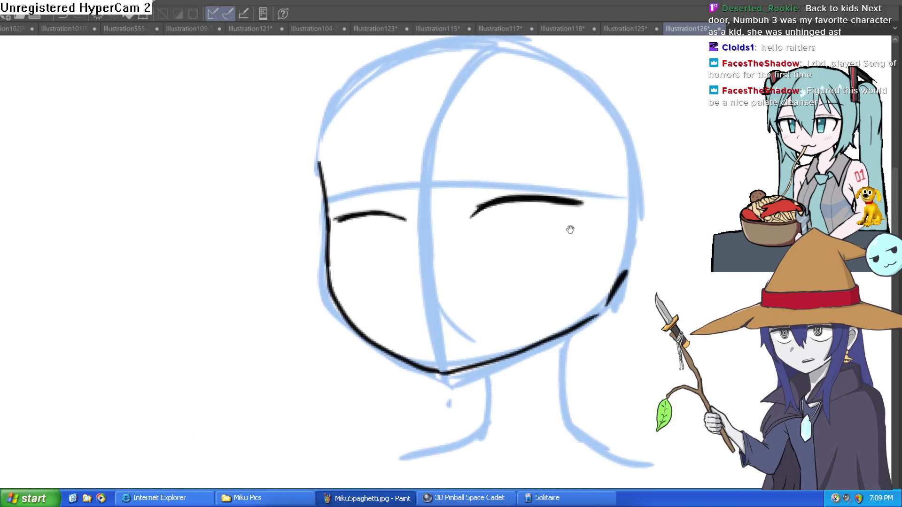
{"action": "mouse_move", "coordinate": [570, 227]}
{"action": "left_mouse_down"}
{"action": "mouse_move", "coordinate": [565, 157]}
{"action": "mouse_move", "coordinate": [577, 233]}
{"action": "mouse_move", "coordinate": [605, 236]}
{"action": "mouse_move", "coordinate": [365, 221]}
{"action": "left_mouse_up"}
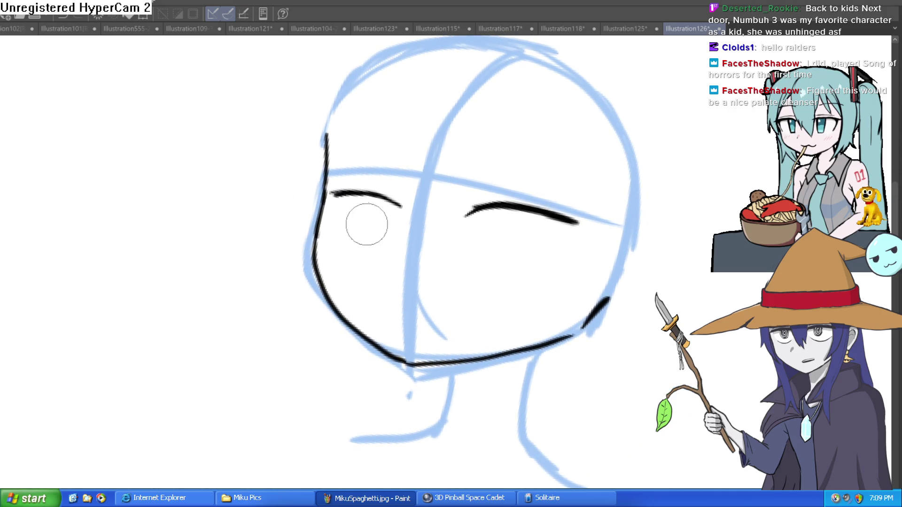
Ink the left cheek outline down to the jaw and erase the doubled jaw line near the chin
{"action": "left_click_drag", "start_coordinate": [328, 136], "coordinate": [330, 224]}
{"action": "key", "text": "ctrl+z"}
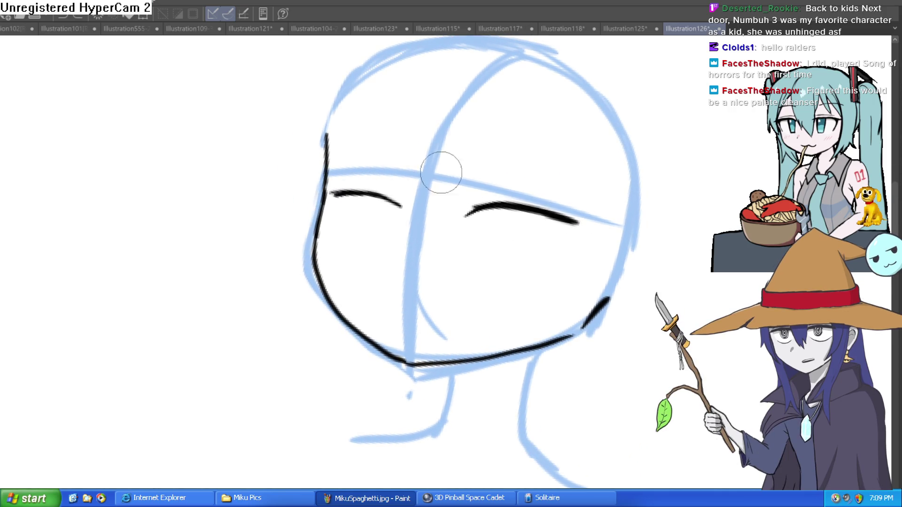
{"action": "mouse_move", "coordinate": [526, 165]}
{"action": "left_mouse_down"}
{"action": "mouse_move", "coordinate": [499, 151]}
{"action": "mouse_move", "coordinate": [413, 189]}
{"action": "left_mouse_up"}
{"action": "scroll", "coordinate": [413, 190], "scroll_direction": "down", "scroll_amount": 1}
{"action": "scroll", "coordinate": [429, 217], "scroll_direction": "up", "scroll_amount": 3}
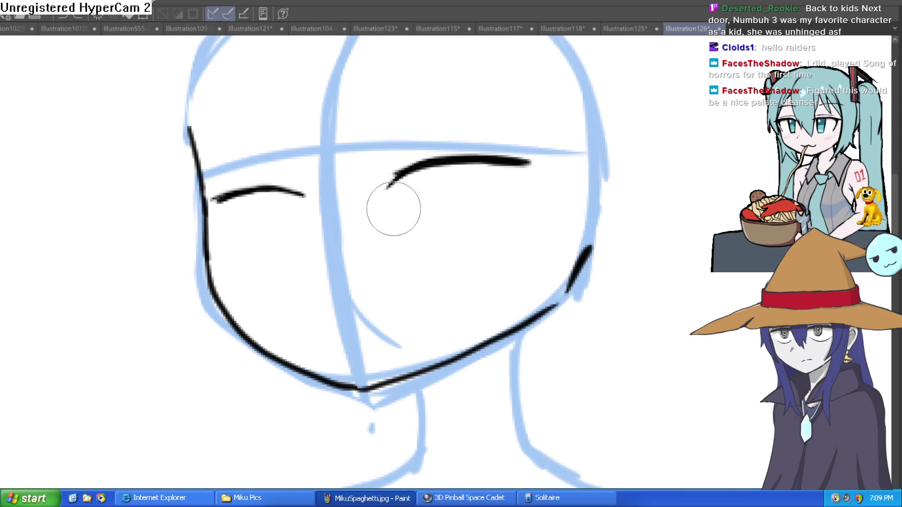
{"action": "left_click_drag", "start_coordinate": [211, 183], "coordinate": [229, 251]}
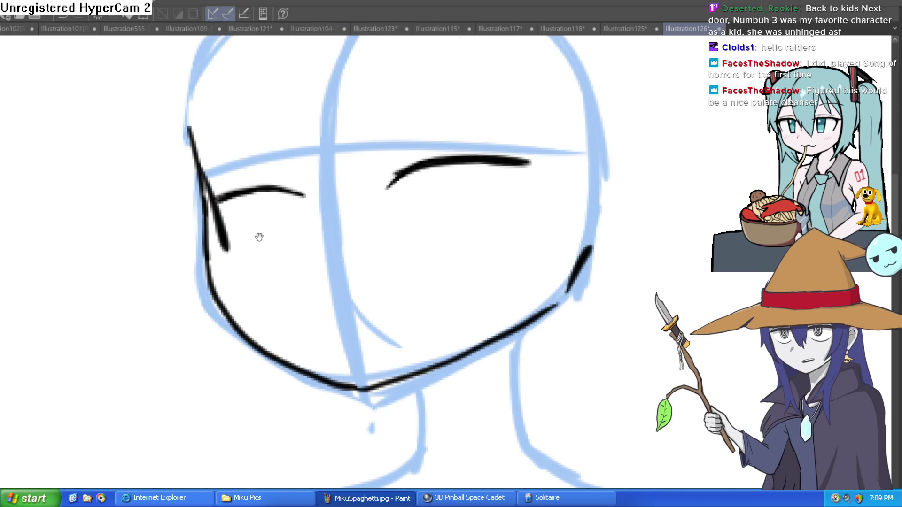
{"action": "key", "text": "ctrl+z"}
{"action": "mouse_move", "coordinate": [203, 181]}
{"action": "left_mouse_down"}
{"action": "mouse_move", "coordinate": [241, 310]}
{"action": "mouse_move", "coordinate": [369, 387]}
{"action": "left_mouse_up"}
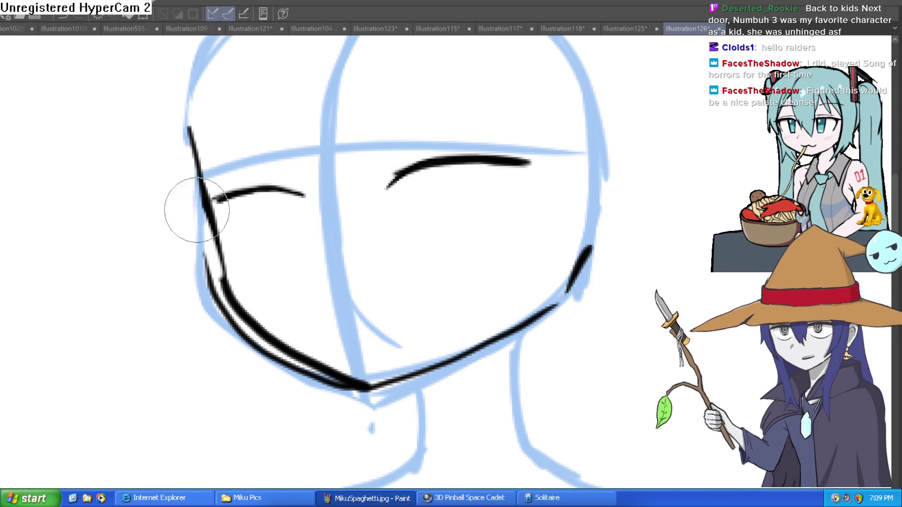
{"action": "key", "text": "ctrl+z"}
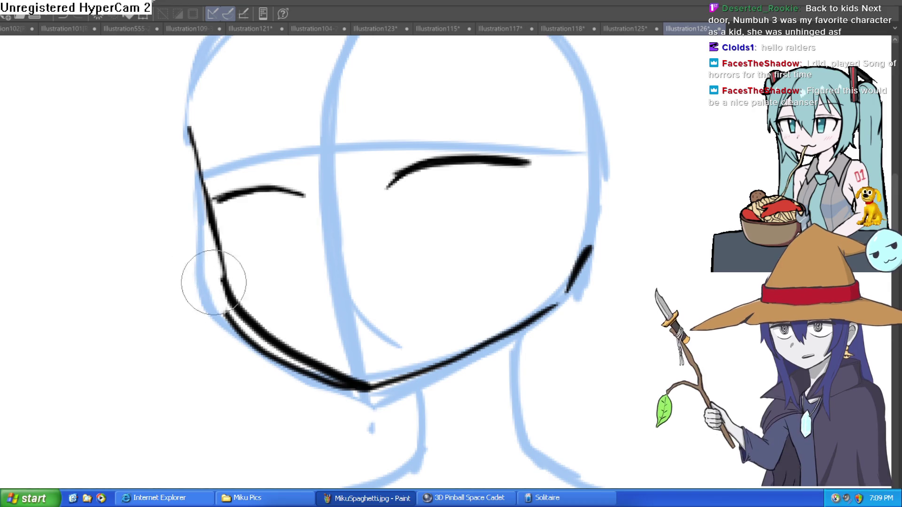
{"action": "mouse_move", "coordinate": [214, 282]}
{"action": "left_mouse_down"}
{"action": "mouse_move", "coordinate": [242, 322]}
{"action": "mouse_move", "coordinate": [378, 407]}
{"action": "left_mouse_up"}
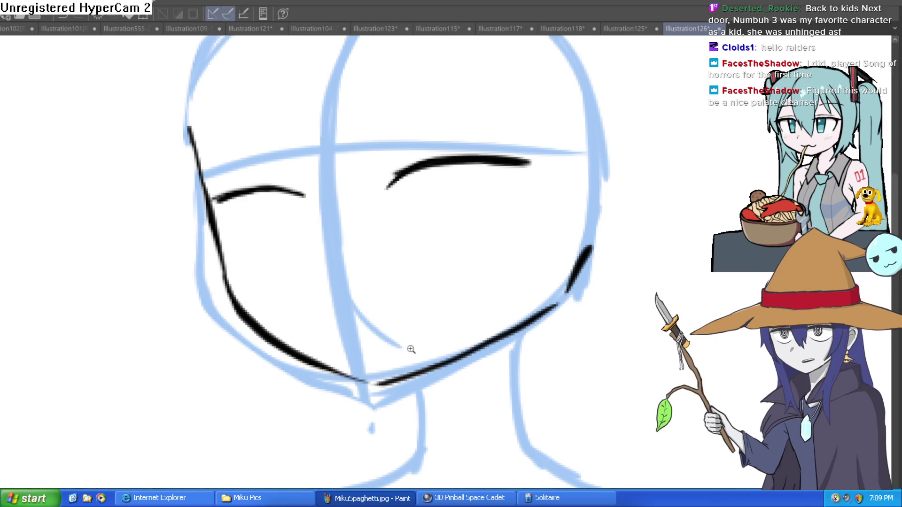
{"action": "scroll", "coordinate": [411, 349], "scroll_direction": "down", "scroll_amount": 3}
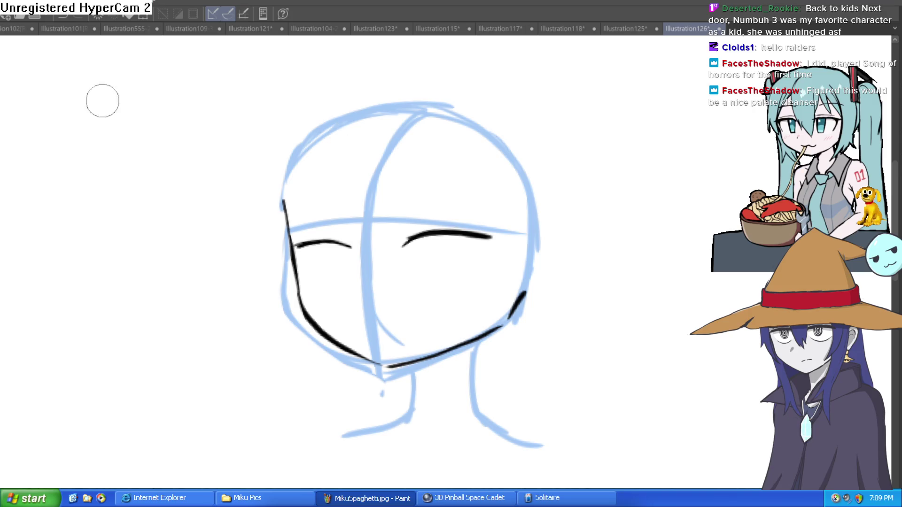
Add flicks at both eyes' corners and thicken and extend the right eye's outer corner
{"action": "scroll", "coordinate": [460, 228], "scroll_direction": "up", "scroll_amount": 3}
{"action": "mouse_move", "coordinate": [526, 227]}
{"action": "left_mouse_down"}
{"action": "mouse_move", "coordinate": [516, 317]}
{"action": "mouse_move", "coordinate": [527, 226]}
{"action": "mouse_move", "coordinate": [508, 290]}
{"action": "left_mouse_up"}
{"action": "key", "text": "ctrl+z"}
{"action": "key", "text": "ctrl+z"}
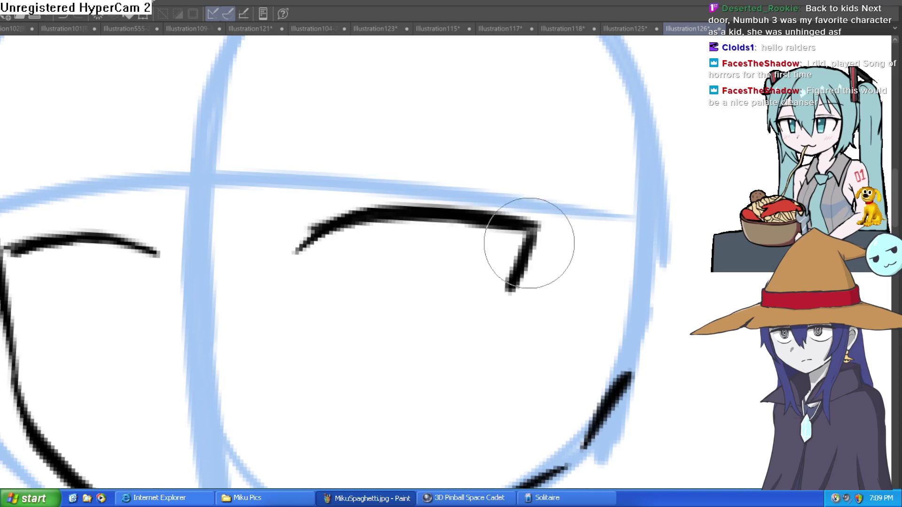
{"action": "left_click_drag", "start_coordinate": [12, 254], "coordinate": [31, 301]}
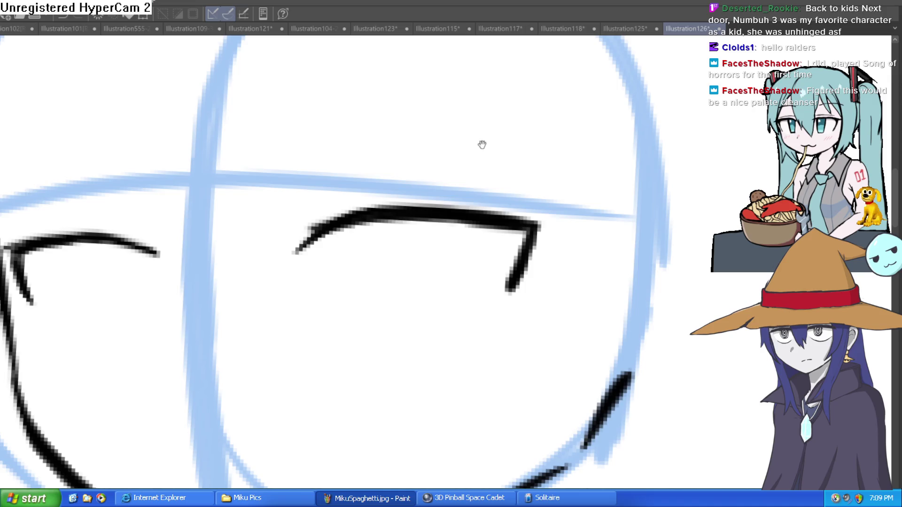
{"action": "scroll", "coordinate": [588, 177], "scroll_direction": "down", "scroll_amount": 3}
{"action": "left_click_drag", "start_coordinate": [588, 177], "coordinate": [484, 303]}
{"action": "scroll", "coordinate": [418, 174], "scroll_direction": "up", "scroll_amount": 3}
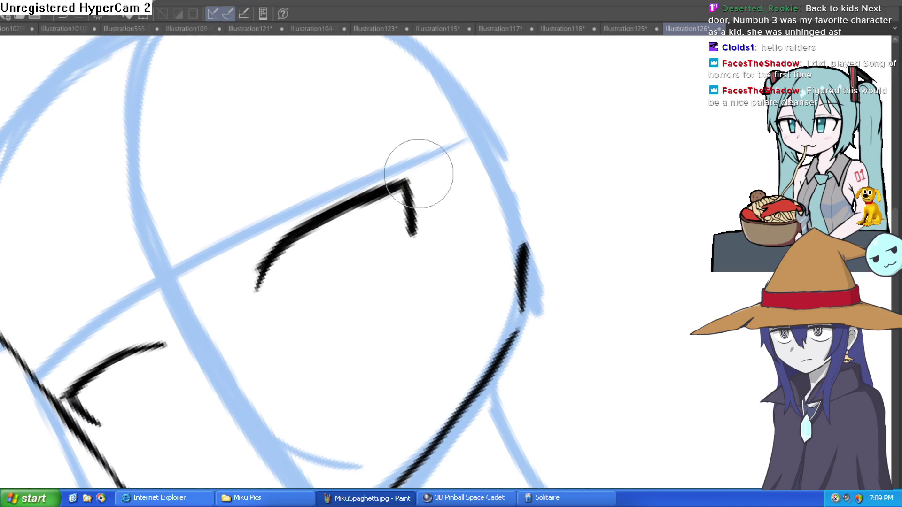
{"action": "mouse_move", "coordinate": [393, 191]}
{"action": "left_mouse_down"}
{"action": "mouse_move", "coordinate": [439, 135]}
{"action": "mouse_move", "coordinate": [532, 196]}
{"action": "mouse_move", "coordinate": [519, 260]}
{"action": "mouse_move", "coordinate": [415, 249]}
{"action": "left_mouse_up"}
{"action": "scroll", "coordinate": [415, 249], "scroll_direction": "up", "scroll_amount": 1}
{"action": "mouse_move", "coordinate": [362, 169]}
{"action": "left_mouse_down"}
{"action": "mouse_move", "coordinate": [354, 272]}
{"action": "mouse_move", "coordinate": [359, 125]}
{"action": "mouse_move", "coordinate": [372, 209]}
{"action": "mouse_move", "coordinate": [382, 177]}
{"action": "mouse_move", "coordinate": [375, 181]}
{"action": "mouse_move", "coordinate": [383, 258]}
{"action": "mouse_move", "coordinate": [395, 165]}
{"action": "mouse_move", "coordinate": [318, 368]}
{"action": "mouse_move", "coordinate": [447, 232]}
{"action": "mouse_move", "coordinate": [534, 197]}
{"action": "left_mouse_up"}
{"action": "scroll", "coordinate": [534, 197], "scroll_direction": "down", "scroll_amount": 3}
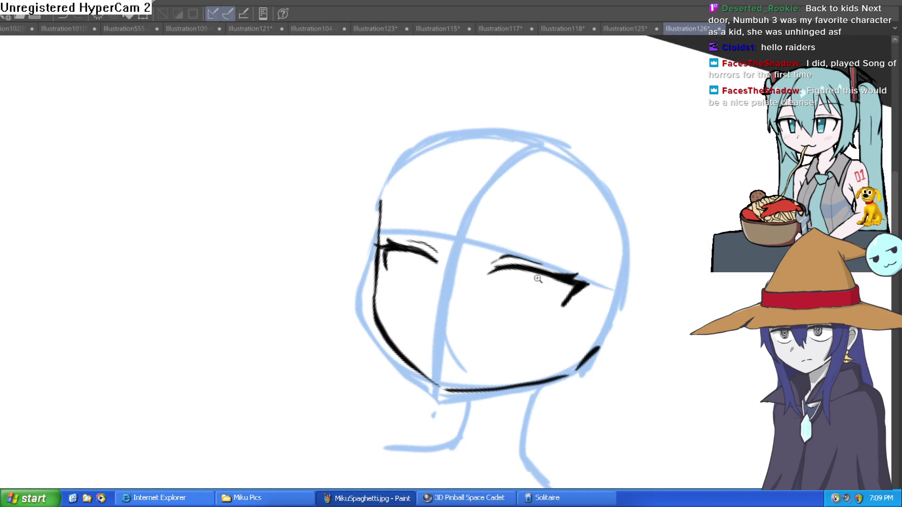
{"action": "scroll", "coordinate": [538, 279], "scroll_direction": "up", "scroll_amount": 3}
{"action": "left_click_drag", "start_coordinate": [604, 207], "coordinate": [415, 202]}
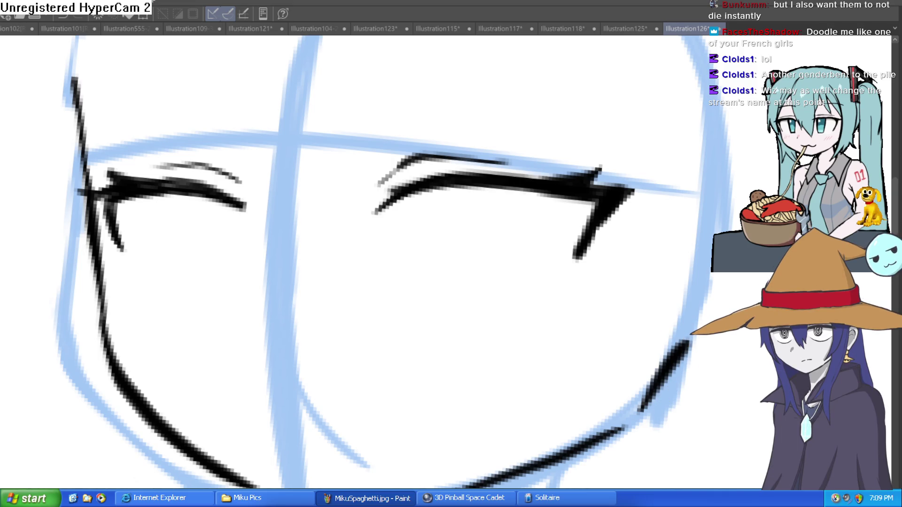
Draw round irises with dotted black pupils in the right and left eyes
{"action": "left_click_drag", "start_coordinate": [449, 188], "coordinate": [452, 242]}
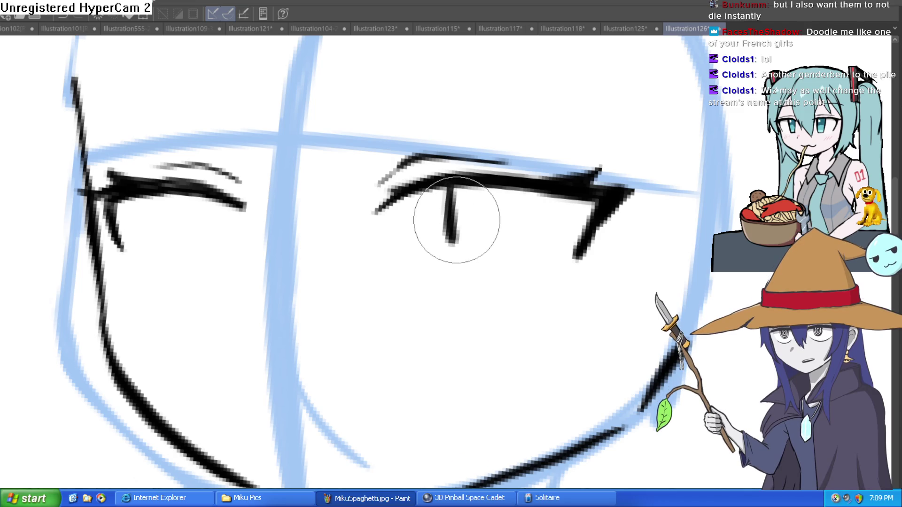
{"action": "key", "text": "ctrl+z"}
{"action": "mouse_move", "coordinate": [446, 193]}
{"action": "left_mouse_down"}
{"action": "mouse_move", "coordinate": [443, 221]}
{"action": "mouse_move", "coordinate": [554, 201]}
{"action": "mouse_move", "coordinate": [510, 193]}
{"action": "left_mouse_up"}
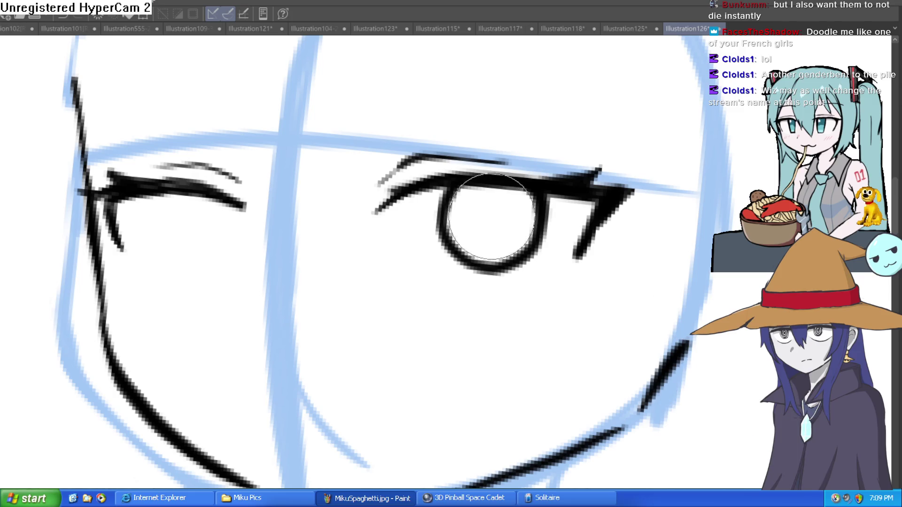
{"action": "left_click", "coordinate": [492, 217]}
{"action": "mouse_move", "coordinate": [191, 198]}
{"action": "left_mouse_down"}
{"action": "mouse_move", "coordinate": [175, 230]}
{"action": "mouse_move", "coordinate": [242, 227]}
{"action": "left_mouse_up"}
{"action": "left_click", "coordinate": [204, 226]}
Ink the left face outline with a thick stroke down to the chin
{"action": "scroll", "coordinate": [268, 193], "scroll_direction": "down", "scroll_amount": 5}
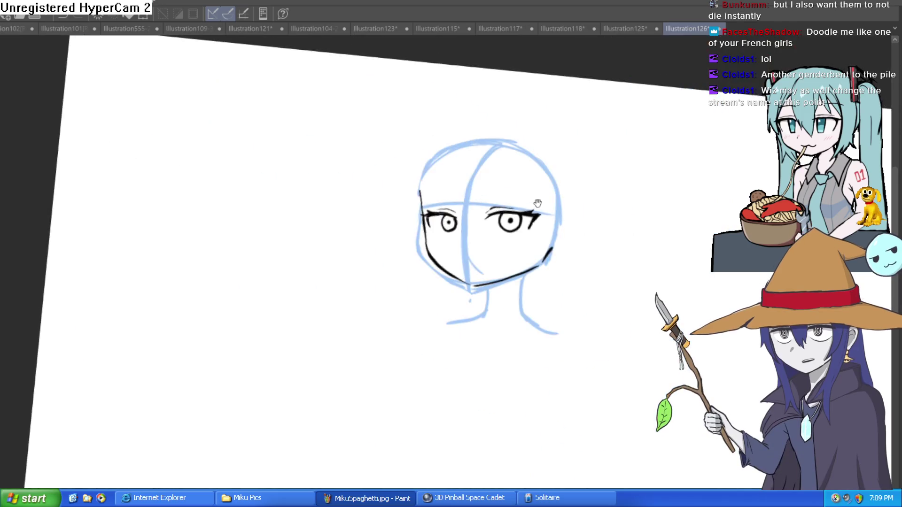
{"action": "mouse_move", "coordinate": [516, 118]}
{"action": "left_mouse_down"}
{"action": "mouse_move", "coordinate": [545, 162]}
{"action": "mouse_move", "coordinate": [538, 228]}
{"action": "mouse_move", "coordinate": [570, 241]}
{"action": "left_mouse_up"}
{"action": "scroll", "coordinate": [520, 242], "scroll_direction": "up", "scroll_amount": 5}
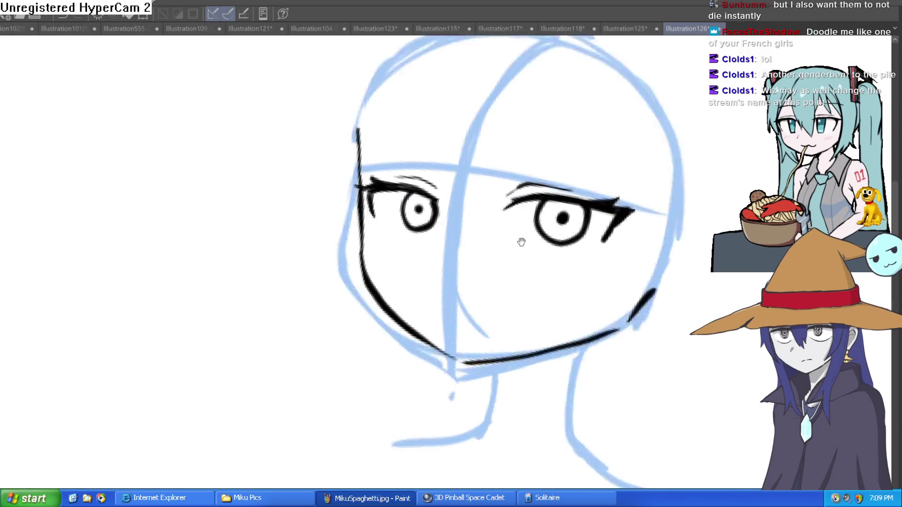
{"action": "mouse_move", "coordinate": [326, 157]}
{"action": "left_mouse_down"}
{"action": "mouse_move", "coordinate": [347, 257]}
{"action": "mouse_move", "coordinate": [386, 322]}
{"action": "mouse_move", "coordinate": [479, 386]}
{"action": "mouse_move", "coordinate": [587, 125]}
{"action": "mouse_move", "coordinate": [616, 197]}
{"action": "mouse_move", "coordinate": [535, 240]}
{"action": "mouse_move", "coordinate": [534, 216]}
{"action": "mouse_move", "coordinate": [530, 254]}
{"action": "left_mouse_up"}
Ink the head's left outline upward from the cheek
{"action": "mouse_move", "coordinate": [171, 262]}
{"action": "left_mouse_down"}
{"action": "mouse_move", "coordinate": [152, 177]}
{"action": "mouse_move", "coordinate": [162, 118]}
{"action": "left_mouse_up"}
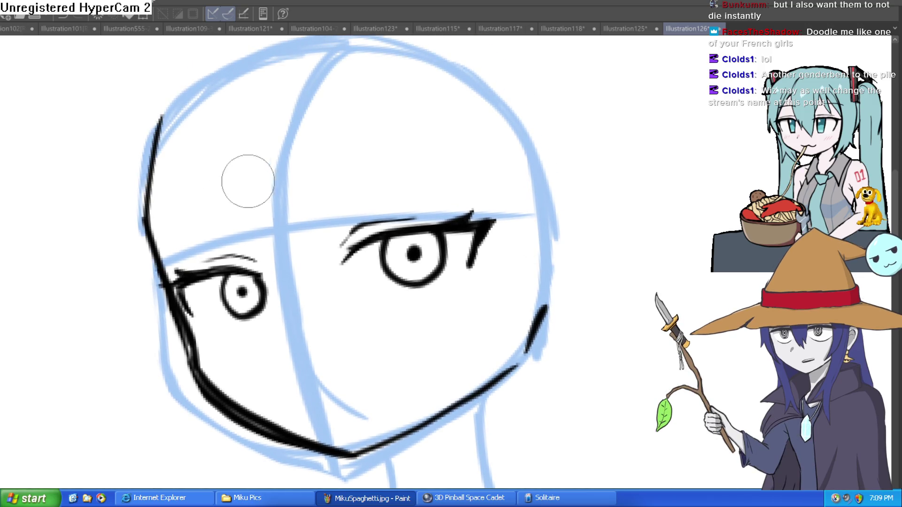
{"action": "key", "text": "ctrl+z"}
{"action": "mouse_move", "coordinate": [161, 268]}
{"action": "left_mouse_down"}
{"action": "mouse_move", "coordinate": [143, 187]}
{"action": "mouse_move", "coordinate": [151, 120]}
{"action": "left_mouse_up"}
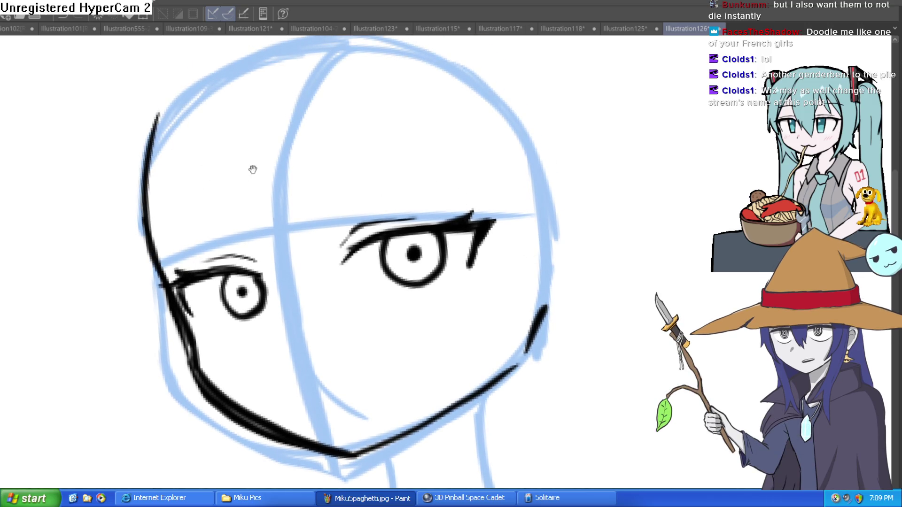
{"action": "left_click_drag", "start_coordinate": [252, 169], "coordinate": [242, 184]}
Draw the mask band's top edge across the forehead, re-ink the left jaw, and bridge the band's lower edge
{"action": "mouse_move", "coordinate": [141, 237]}
{"action": "left_mouse_down"}
{"action": "mouse_move", "coordinate": [302, 161]}
{"action": "mouse_move", "coordinate": [357, 155]}
{"action": "left_mouse_up"}
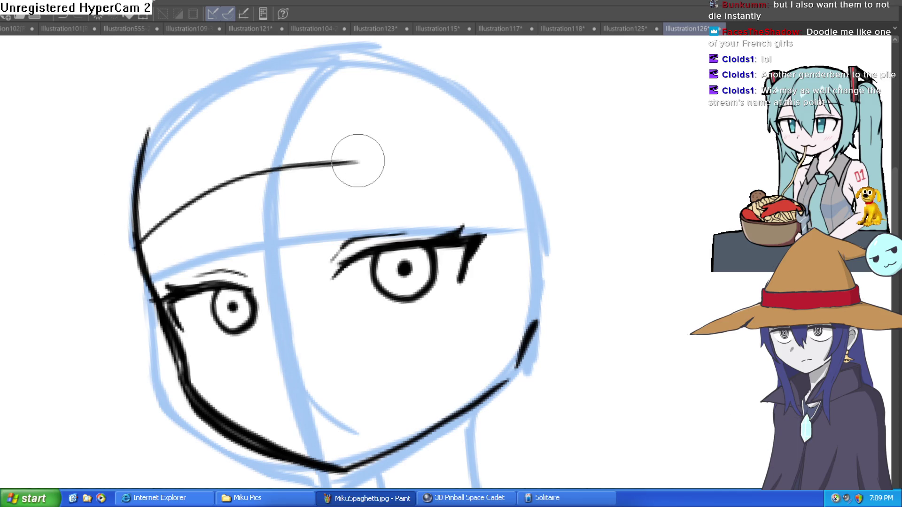
{"action": "key", "text": "ctrl+z"}
{"action": "mouse_move", "coordinate": [142, 269]}
{"action": "left_mouse_down"}
{"action": "mouse_move", "coordinate": [325, 199]}
{"action": "mouse_move", "coordinate": [427, 191]}
{"action": "mouse_move", "coordinate": [507, 232]}
{"action": "mouse_move", "coordinate": [505, 278]}
{"action": "mouse_move", "coordinate": [428, 343]}
{"action": "mouse_move", "coordinate": [298, 326]}
{"action": "mouse_move", "coordinate": [265, 376]}
{"action": "mouse_move", "coordinate": [192, 382]}
{"action": "left_mouse_up"}
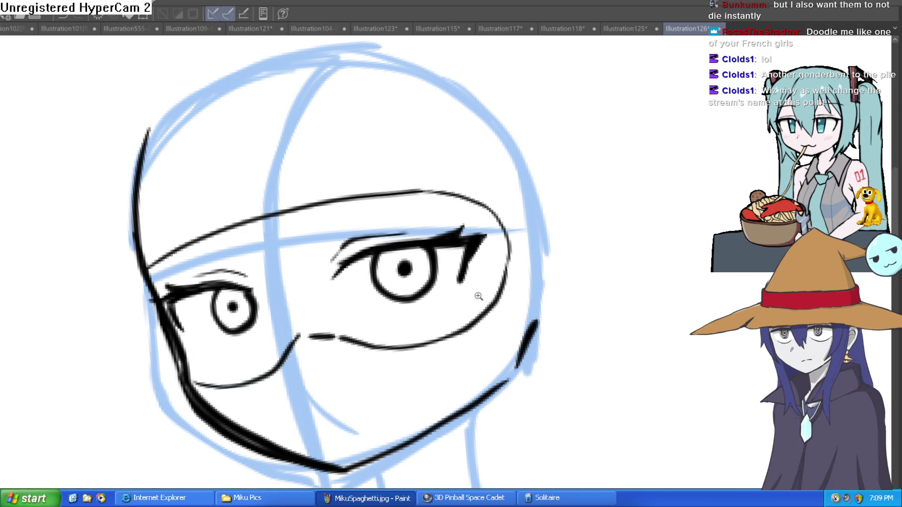
{"action": "key", "text": "ctrl+minus"}
{"action": "key", "text": "ctrl+plus"}
{"action": "mouse_move", "coordinate": [306, 245]}
{"action": "left_mouse_down"}
{"action": "mouse_move", "coordinate": [332, 366]}
{"action": "mouse_move", "coordinate": [547, 459]}
{"action": "left_mouse_up"}
{"action": "key", "text": "ctrl+minus"}
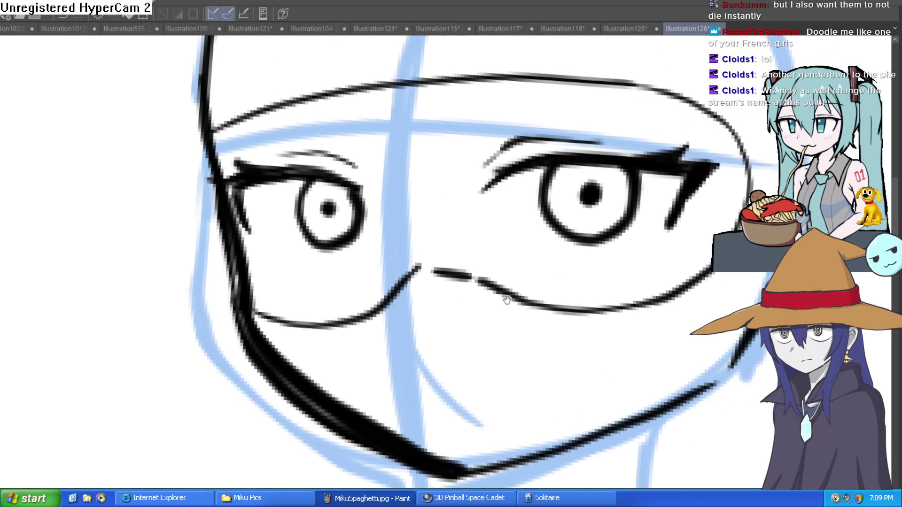
{"action": "mouse_move", "coordinate": [489, 284]}
{"action": "left_mouse_down"}
{"action": "mouse_move", "coordinate": [409, 256]}
{"action": "mouse_move", "coordinate": [466, 275]}
{"action": "mouse_move", "coordinate": [521, 310]}
{"action": "left_mouse_up"}
{"action": "key", "text": "ctrl+z"}
{"action": "key", "text": "ctrl+minus"}
{"action": "key", "text": "ctrl+minus"}
{"action": "key", "text": "ctrl+minus"}
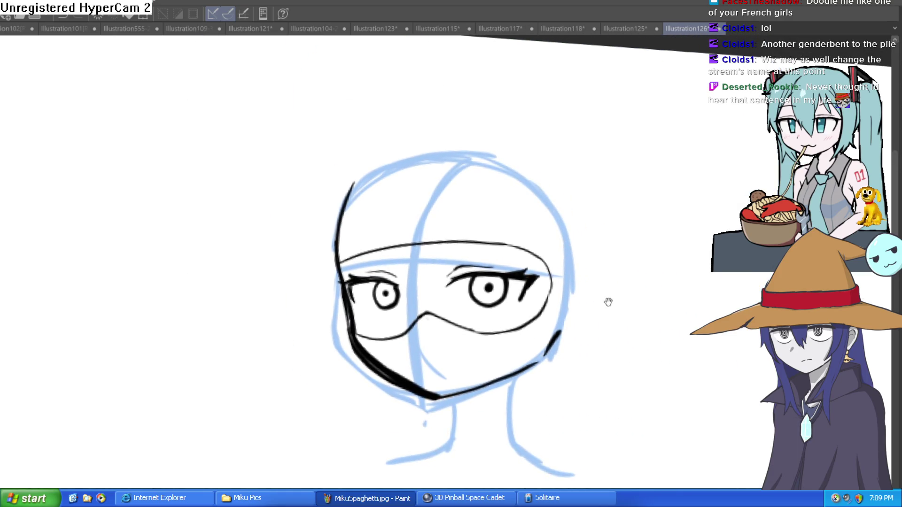
{"action": "left_click_drag", "start_coordinate": [613, 304], "coordinate": [587, 321]}
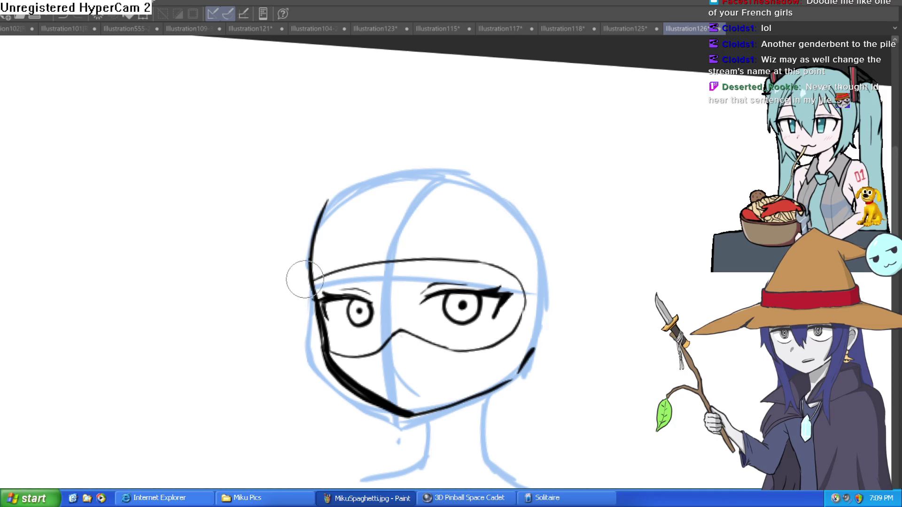
{"action": "key", "text": "ctrl+z"}
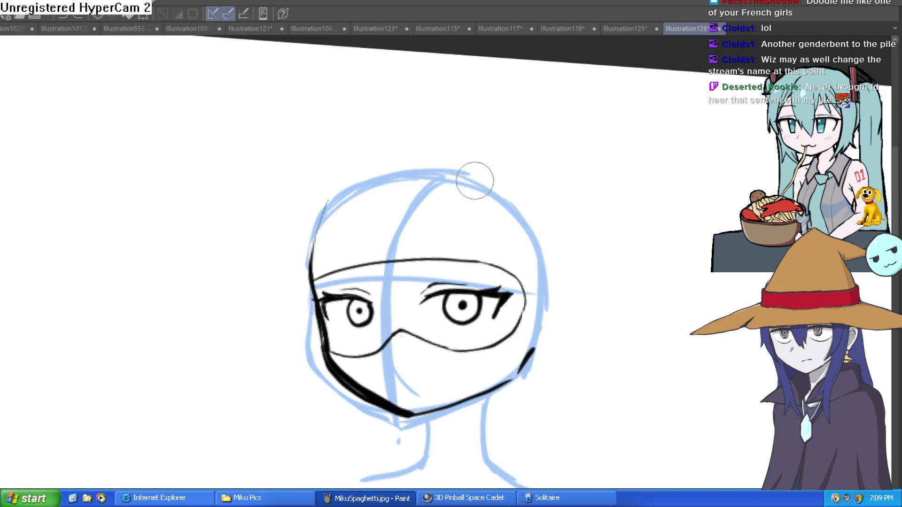
{"action": "left_click", "coordinate": [325, 230], "text": "ctrl"}
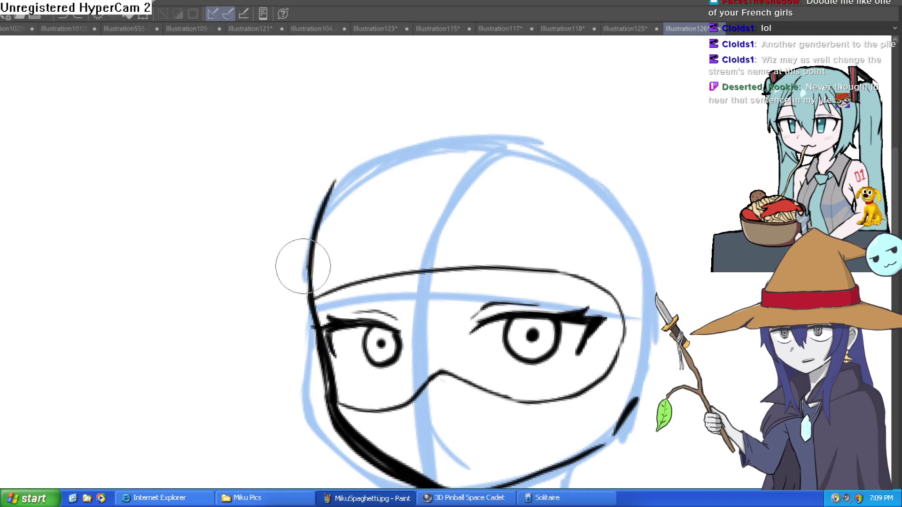
Replace the upper-left head outline stroke with a cleaner curve and tilt the view to check it
{"action": "key", "text": "ctrl+z"}
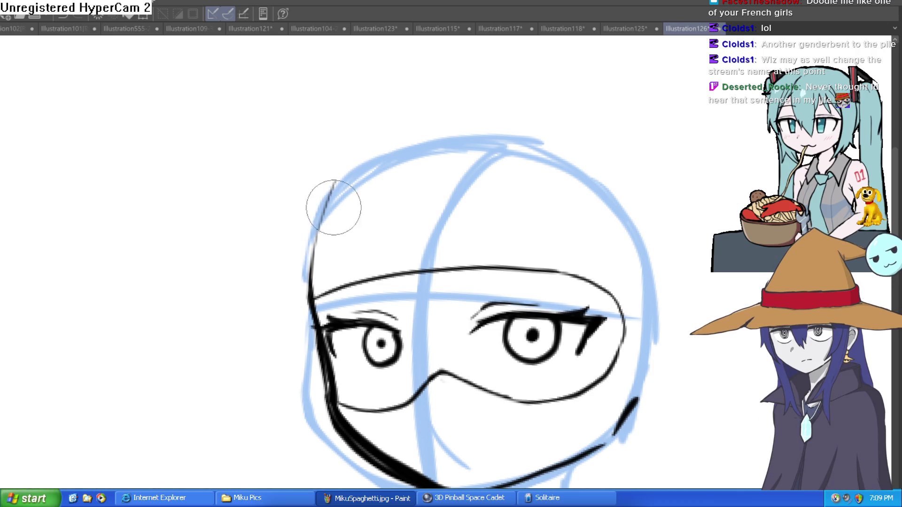
{"action": "left_click_drag", "start_coordinate": [334, 182], "coordinate": [309, 291]}
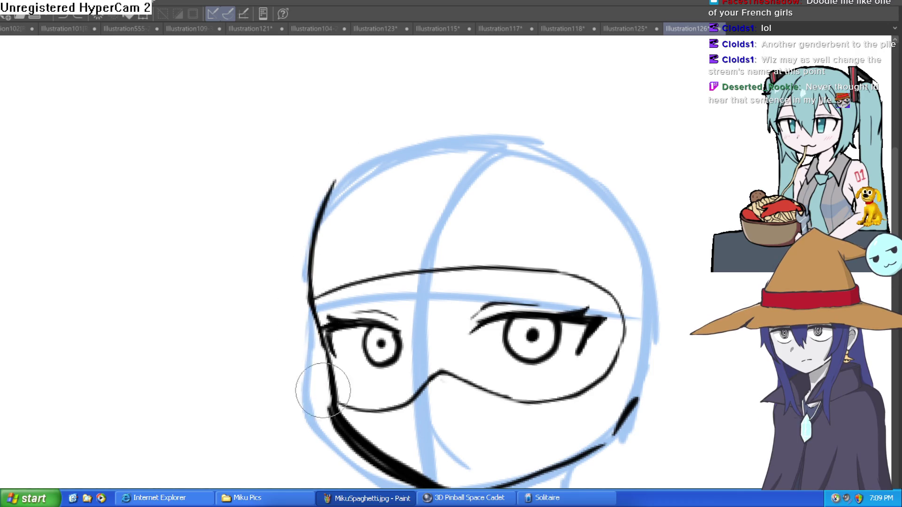
{"action": "mouse_move", "coordinate": [549, 366]}
{"action": "left_mouse_down"}
{"action": "mouse_move", "coordinate": [491, 221]}
{"action": "mouse_move", "coordinate": [488, 332]}
{"action": "left_mouse_up"}
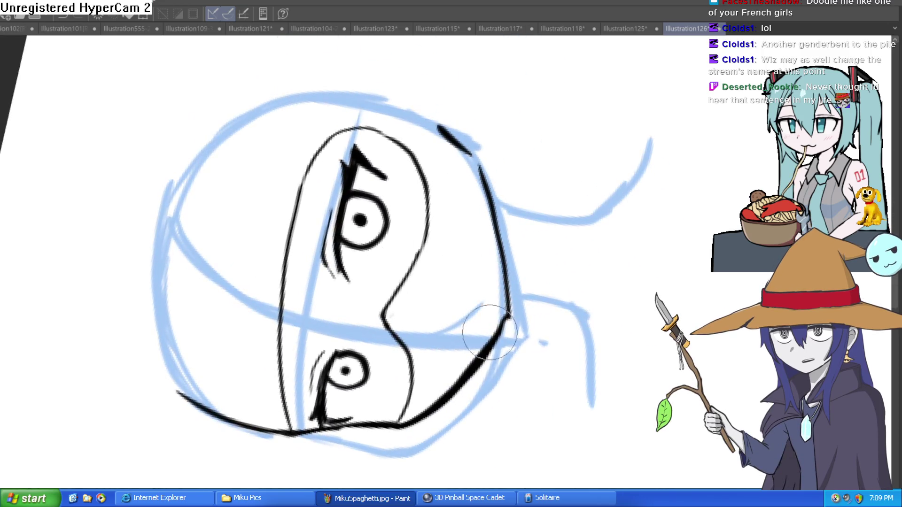
{"action": "mouse_move", "coordinate": [629, 189]}
{"action": "left_mouse_down"}
{"action": "mouse_move", "coordinate": [610, 283]}
{"action": "mouse_move", "coordinate": [606, 272]}
{"action": "mouse_move", "coordinate": [590, 282]}
{"action": "mouse_move", "coordinate": [593, 264]}
{"action": "mouse_move", "coordinate": [572, 249]}
{"action": "left_mouse_up"}
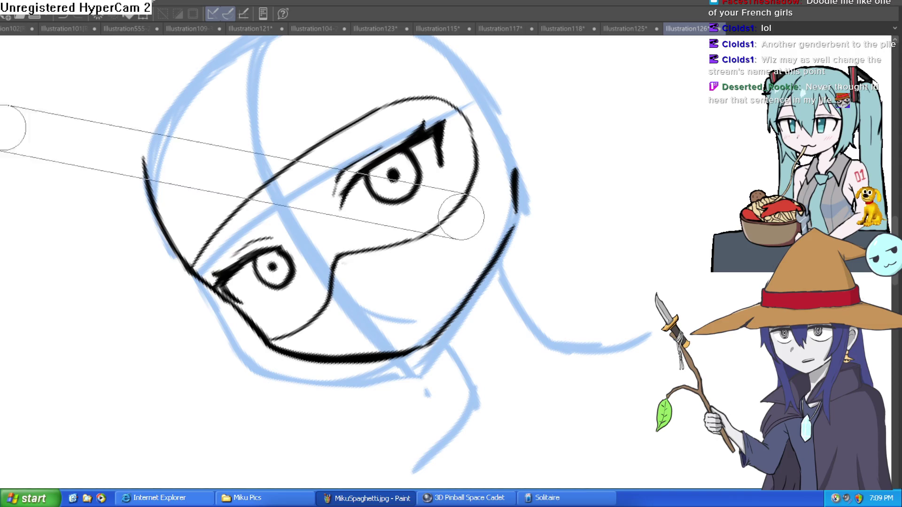
Reset the canvas rotation and sketch thin lines along the mask's lower edge near the nose
{"action": "key", "text": "ctrl+at"}
{"action": "scroll", "coordinate": [329, 225], "scroll_direction": "up", "scroll_amount": 1}
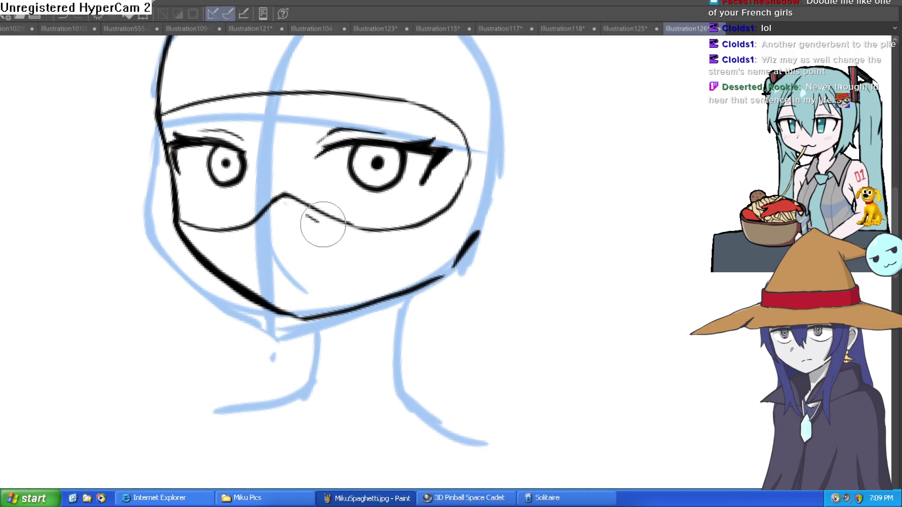
{"action": "mouse_move", "coordinate": [323, 224]}
{"action": "left_mouse_down"}
{"action": "mouse_move", "coordinate": [372, 242]}
{"action": "mouse_move", "coordinate": [442, 217]}
{"action": "mouse_move", "coordinate": [444, 199]}
{"action": "left_mouse_up"}
{"action": "mouse_move", "coordinate": [310, 218]}
{"action": "left_mouse_down"}
{"action": "mouse_move", "coordinate": [282, 207]}
{"action": "mouse_move", "coordinate": [235, 241]}
{"action": "mouse_move", "coordinate": [195, 236]}
{"action": "left_mouse_up"}
Draw an ear curving outward on the right side of the head
{"action": "scroll", "coordinate": [474, 182], "scroll_direction": "down", "scroll_amount": 5}
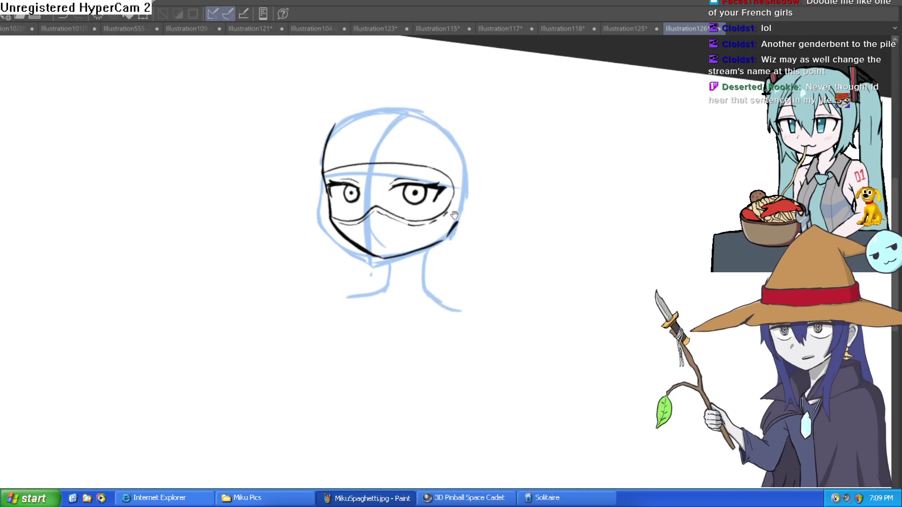
{"action": "mouse_move", "coordinate": [463, 171]}
{"action": "left_mouse_down"}
{"action": "mouse_move", "coordinate": [459, 155]}
{"action": "mouse_move", "coordinate": [495, 208]}
{"action": "left_mouse_up"}
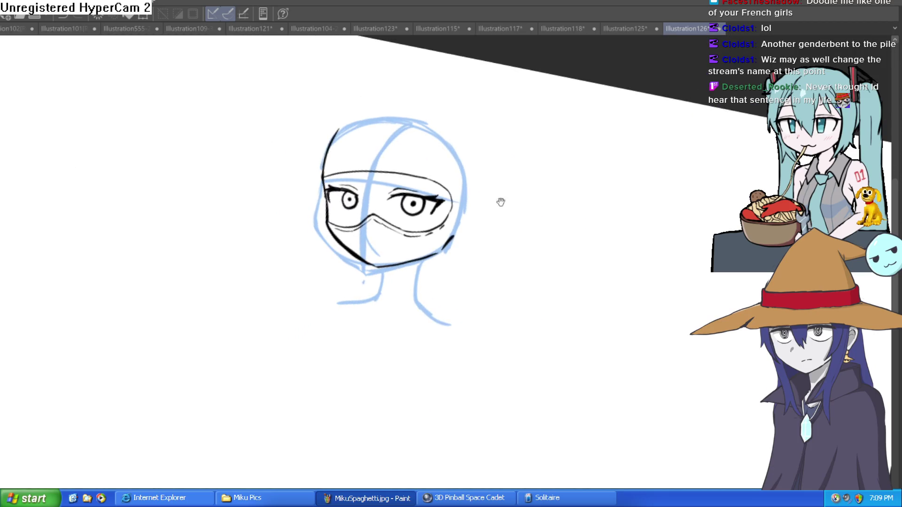
{"action": "scroll", "coordinate": [488, 202], "scroll_direction": "up", "scroll_amount": 6}
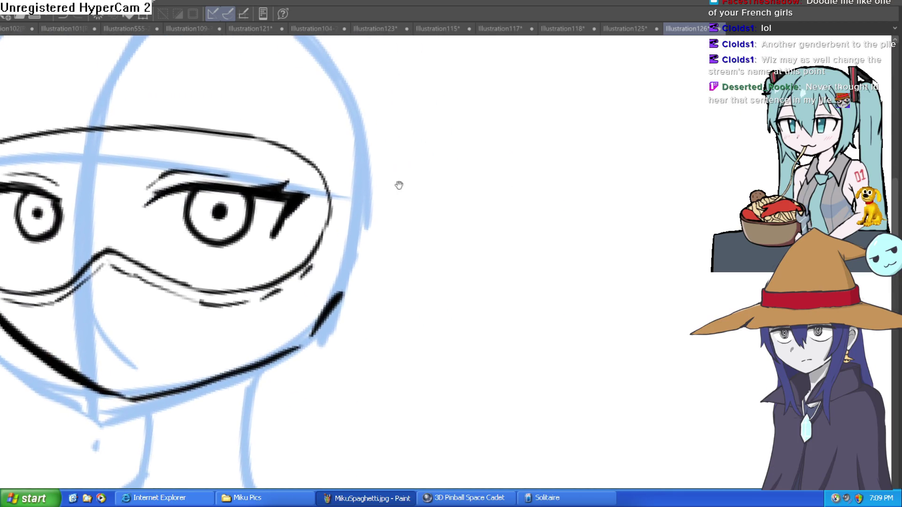
{"action": "mouse_move", "coordinate": [373, 165]}
{"action": "left_mouse_down"}
{"action": "mouse_move", "coordinate": [382, 162]}
{"action": "mouse_move", "coordinate": [393, 245]}
{"action": "mouse_move", "coordinate": [336, 309]}
{"action": "left_mouse_up"}
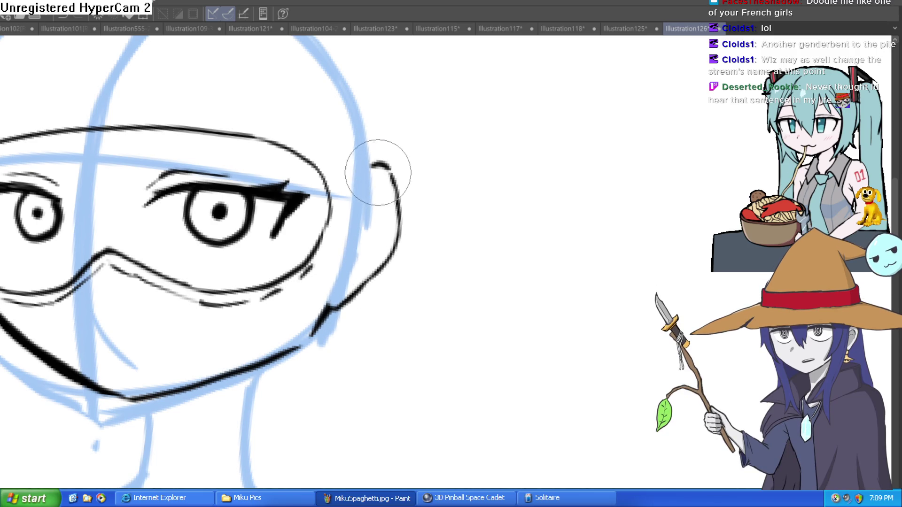
Add a diagonal ink line under the right eye and a short stroke beside it
{"action": "scroll", "coordinate": [431, 202], "scroll_direction": "down", "scroll_amount": 3}
{"action": "mouse_move", "coordinate": [453, 195]}
{"action": "left_mouse_down"}
{"action": "mouse_move", "coordinate": [421, 129]}
{"action": "mouse_move", "coordinate": [497, 169]}
{"action": "left_mouse_up"}
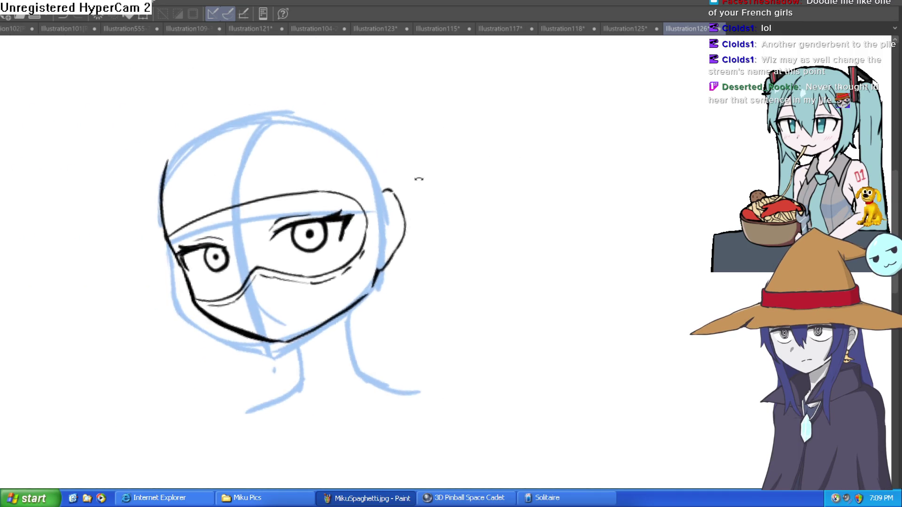
{"action": "scroll", "coordinate": [299, 322], "scroll_direction": "up", "scroll_amount": 5}
{"action": "mouse_move", "coordinate": [299, 323]}
{"action": "left_mouse_down"}
{"action": "mouse_move", "coordinate": [324, 282]}
{"action": "mouse_move", "coordinate": [481, 193]}
{"action": "mouse_move", "coordinate": [459, 358]}
{"action": "mouse_move", "coordinate": [451, 227]}
{"action": "mouse_move", "coordinate": [249, 337]}
{"action": "left_mouse_up"}
{"action": "mouse_move", "coordinate": [270, 247]}
{"action": "left_mouse_down"}
{"action": "mouse_move", "coordinate": [282, 141]}
{"action": "mouse_move", "coordinate": [343, 80]}
{"action": "mouse_move", "coordinate": [550, 137]}
{"action": "mouse_move", "coordinate": [660, 212]}
{"action": "mouse_move", "coordinate": [592, 183]}
{"action": "left_mouse_up"}
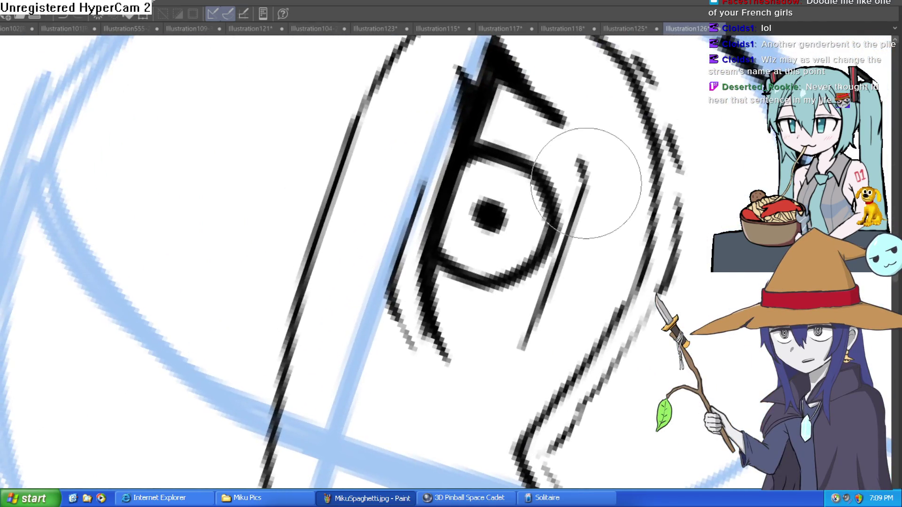